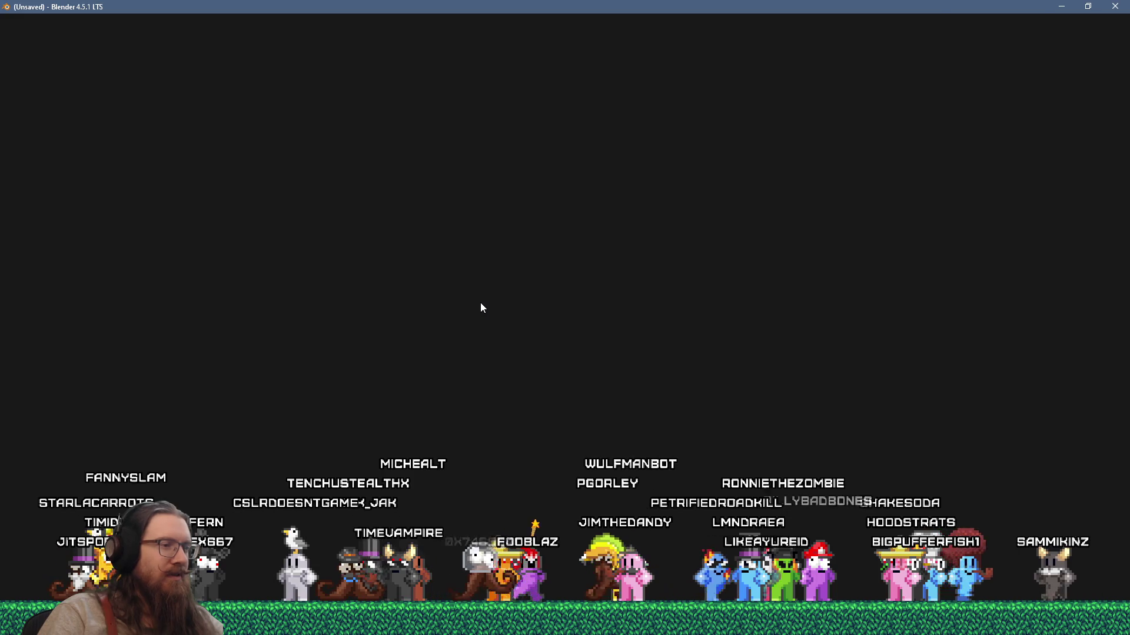
# Step: Add a cube mesh to the Blender scene
pyautogui.hotkey('shift', 'a')
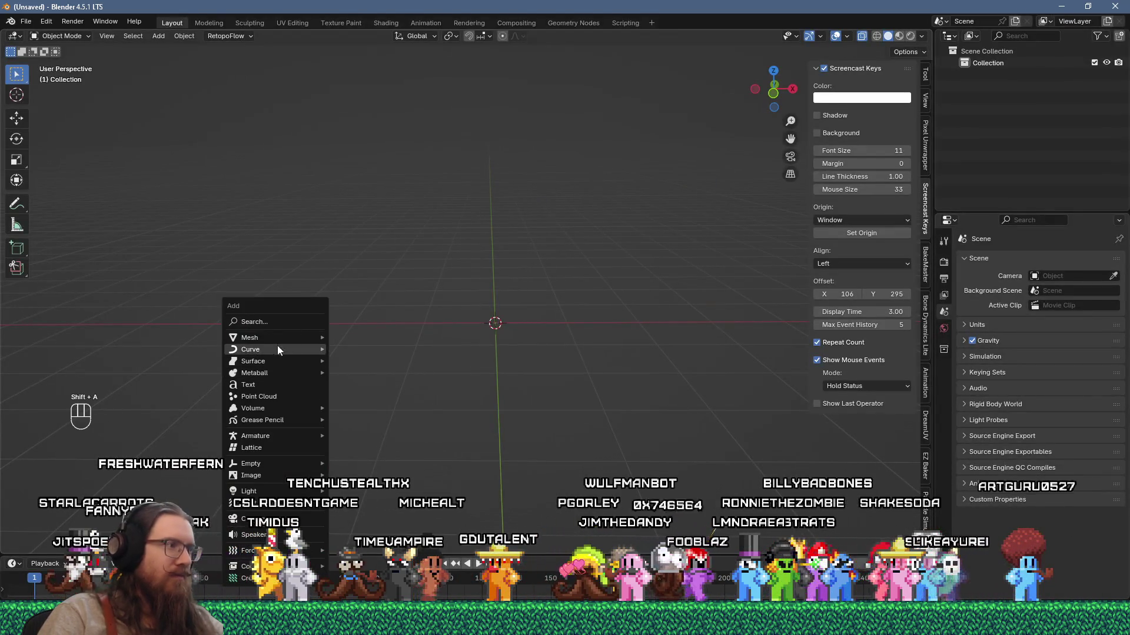
pyautogui.moveTo(283, 338)
pyautogui.click(382, 350)
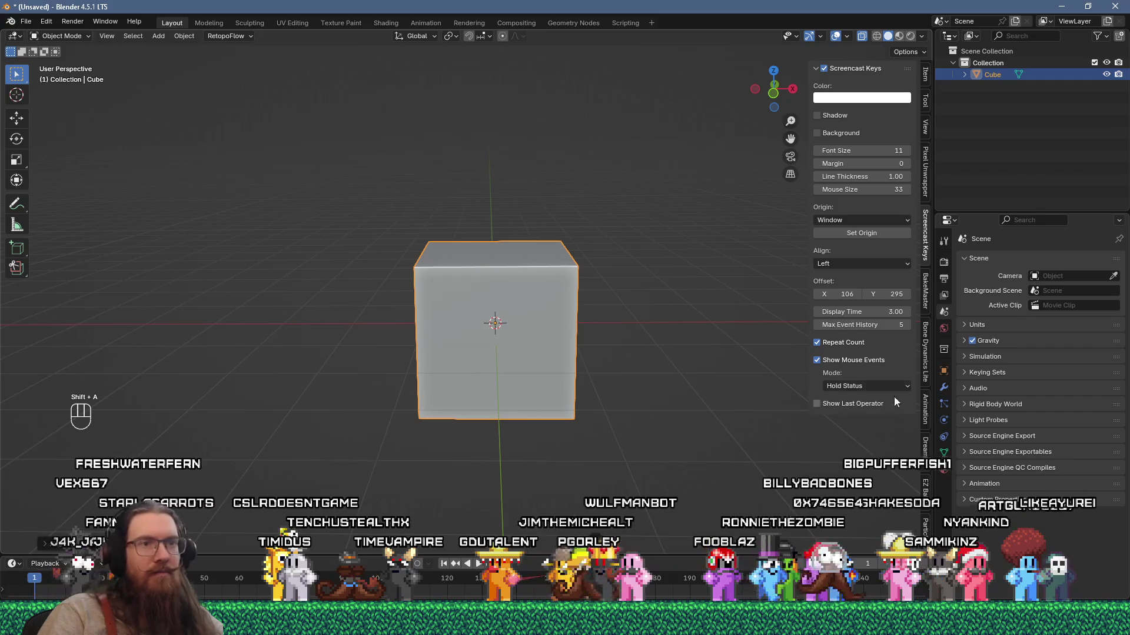
# Step: Run Ucupaint's Quick Node Setup on the cube
pyautogui.scroll(-8, 923, 365)
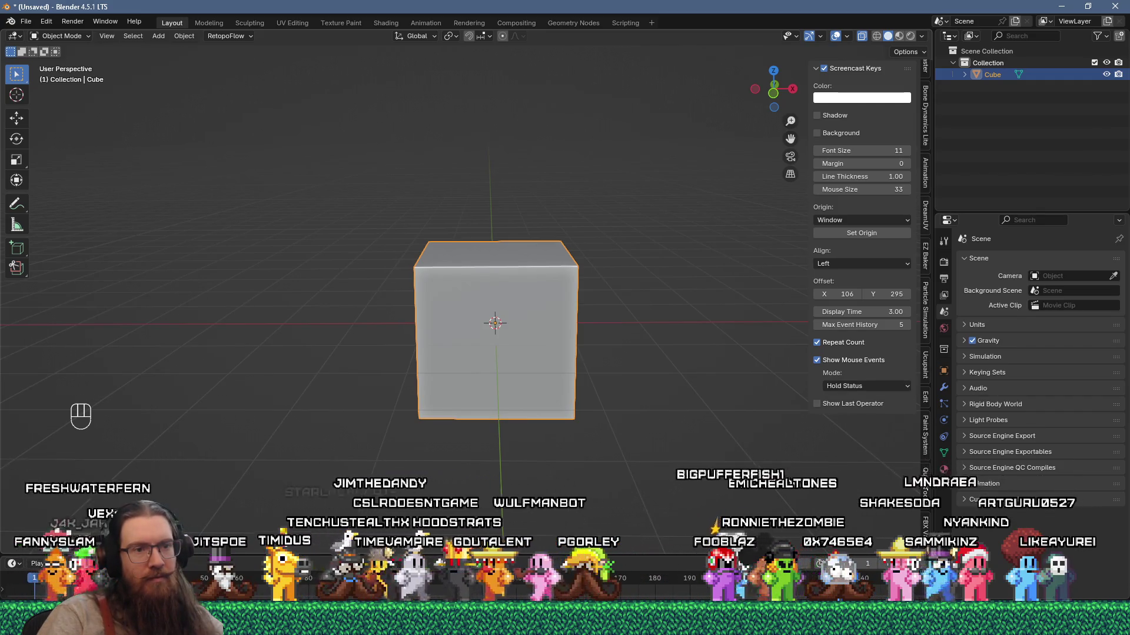
pyautogui.scroll(2, 928, 479)
pyautogui.click(928, 393)
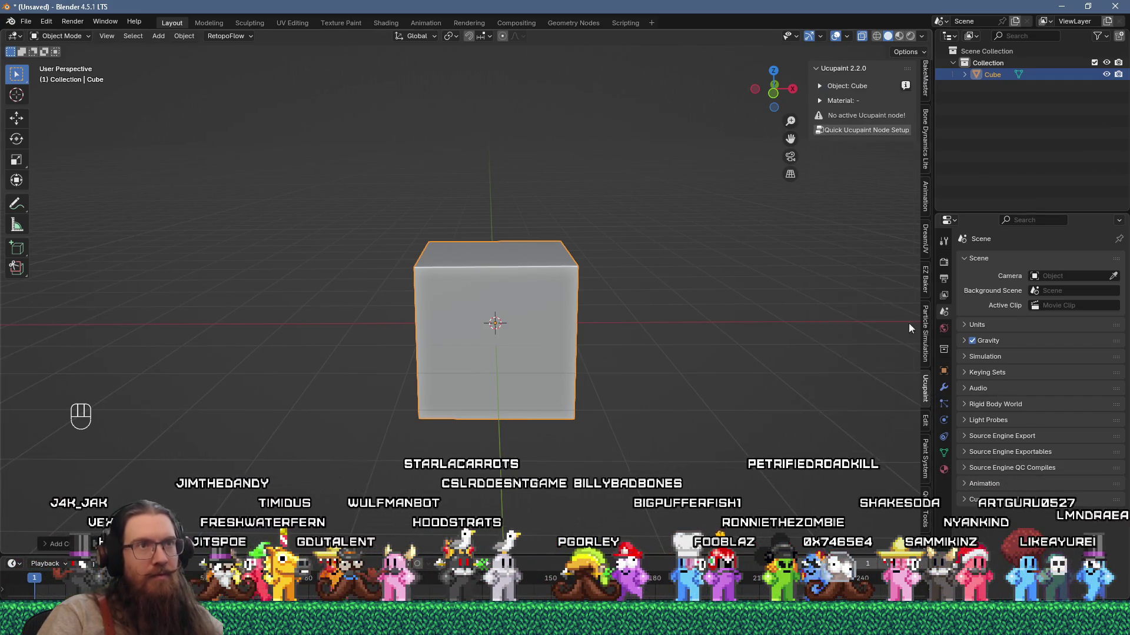
pyautogui.click(878, 133)
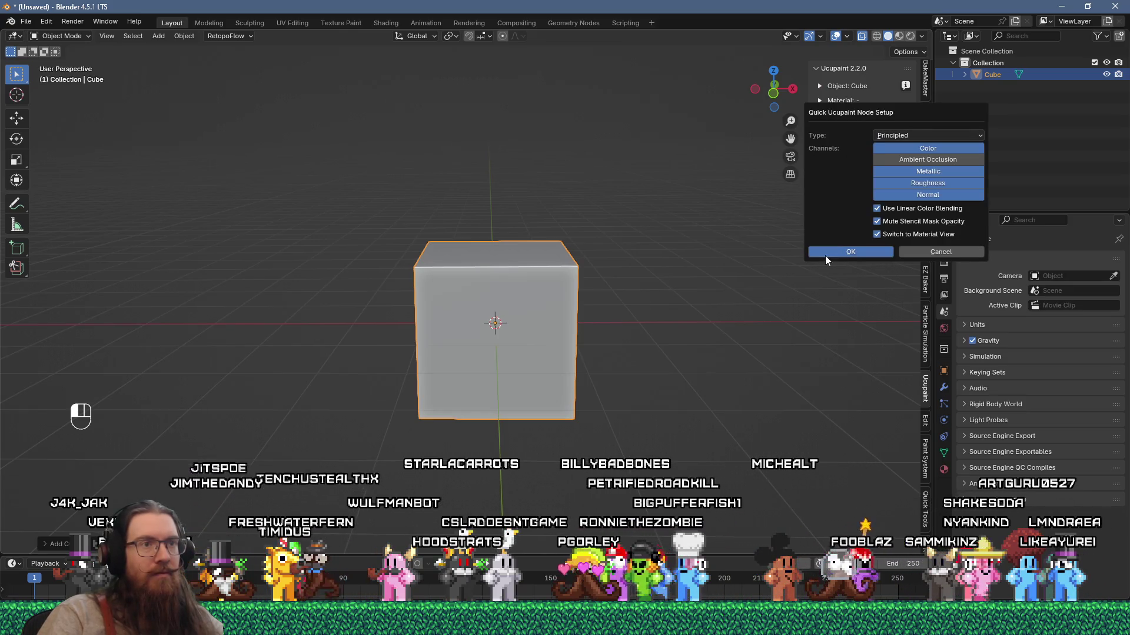
pyautogui.click(825, 255)
# Step: Add a custom bake target from the GLTF ORM preset, named Cube ORM
pyautogui.click(823, 332)
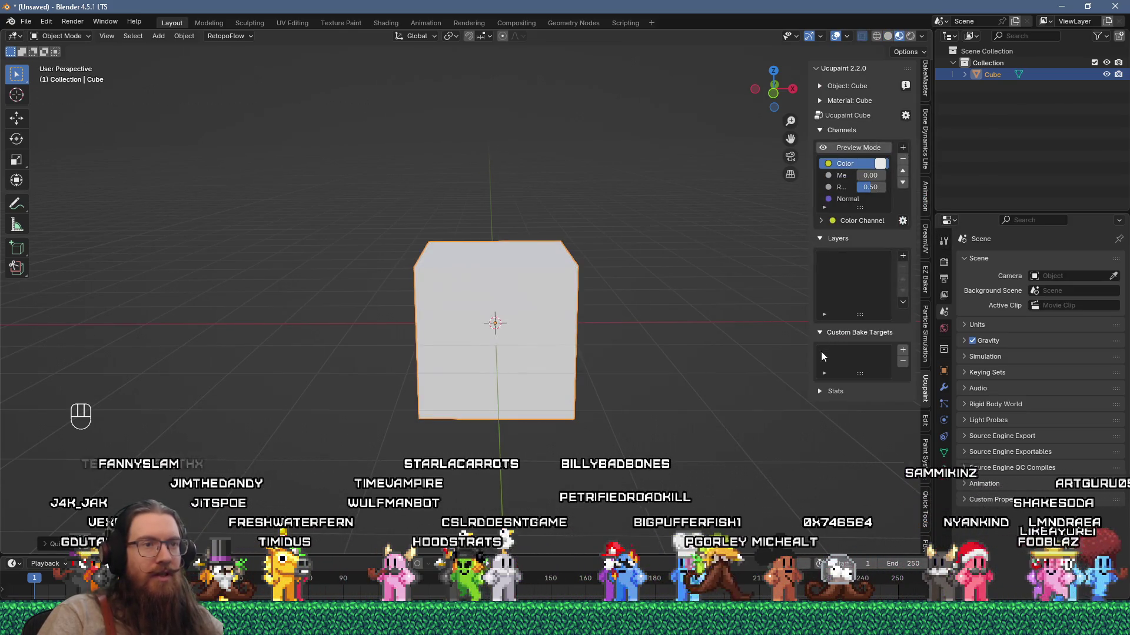
pyautogui.click(902, 350)
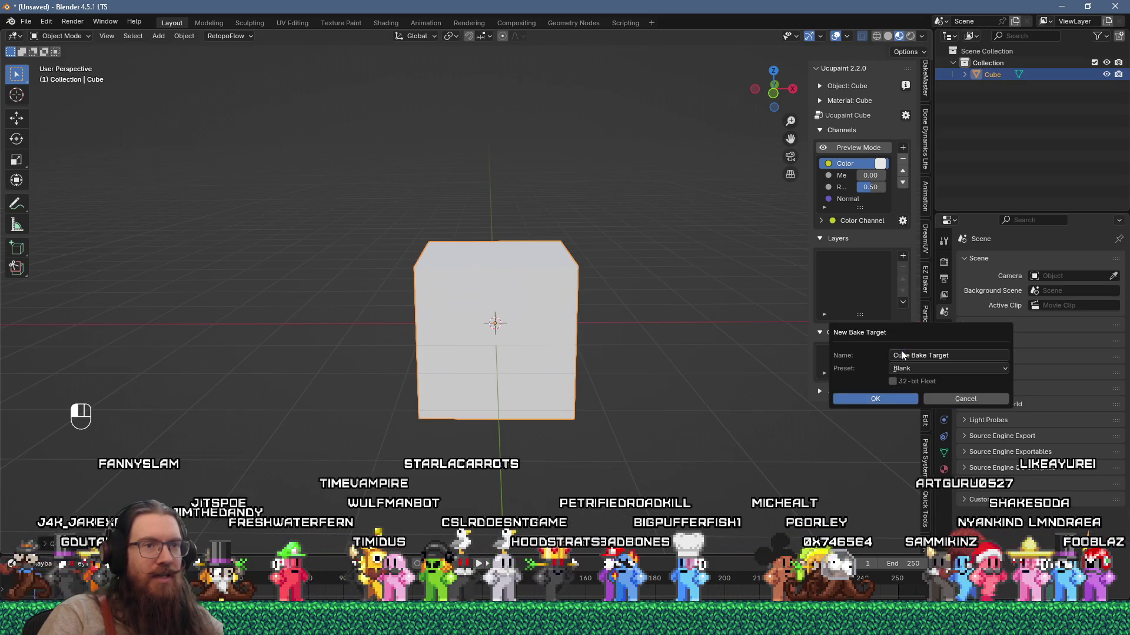
pyautogui.click(944, 368)
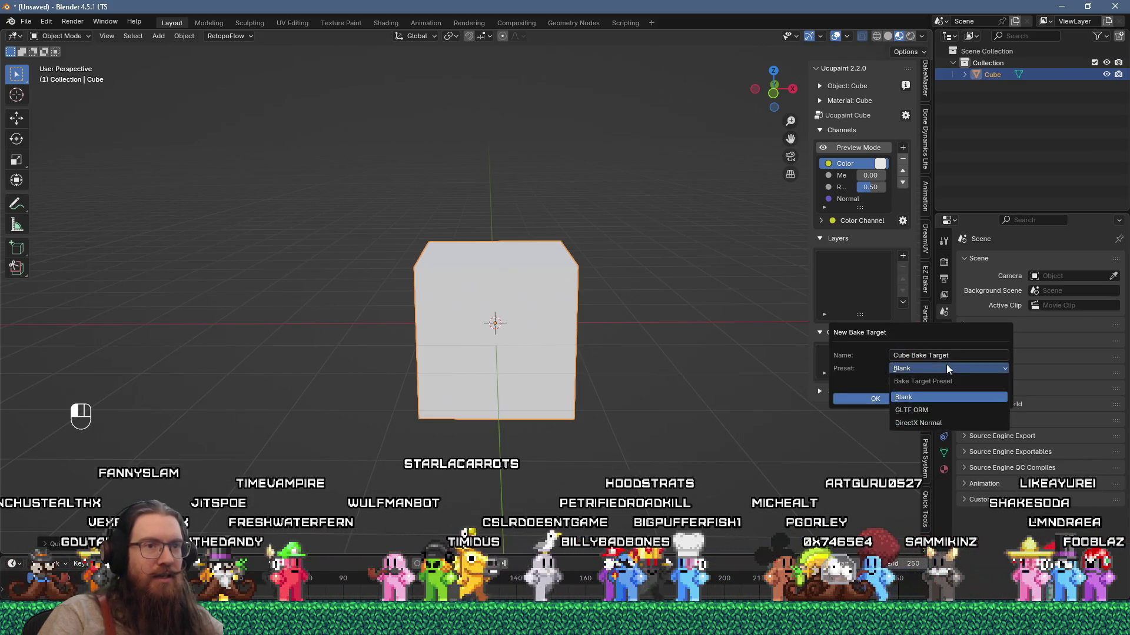
pyautogui.click(930, 413)
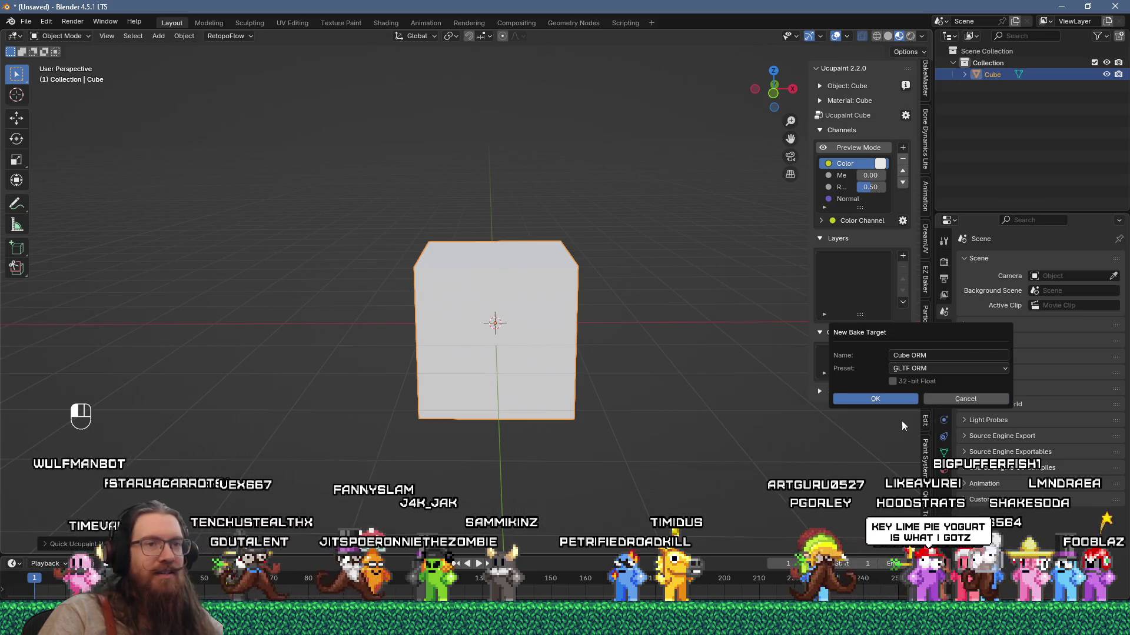
pyautogui.click(890, 399)
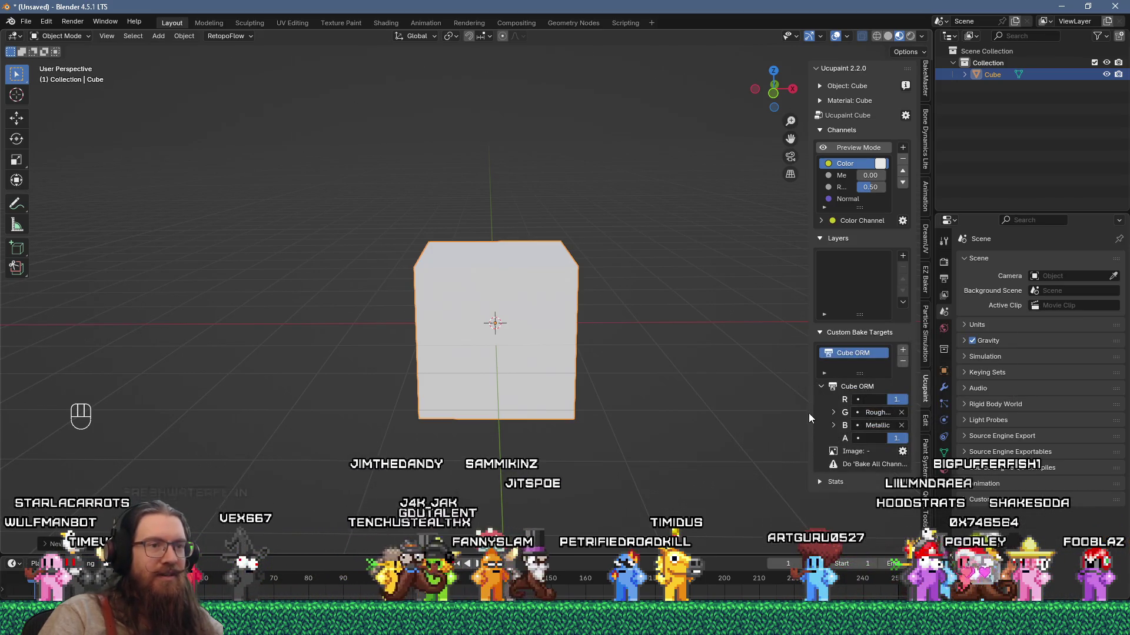
pyautogui.moveTo(809, 418); pyautogui.dragTo(722, 418)
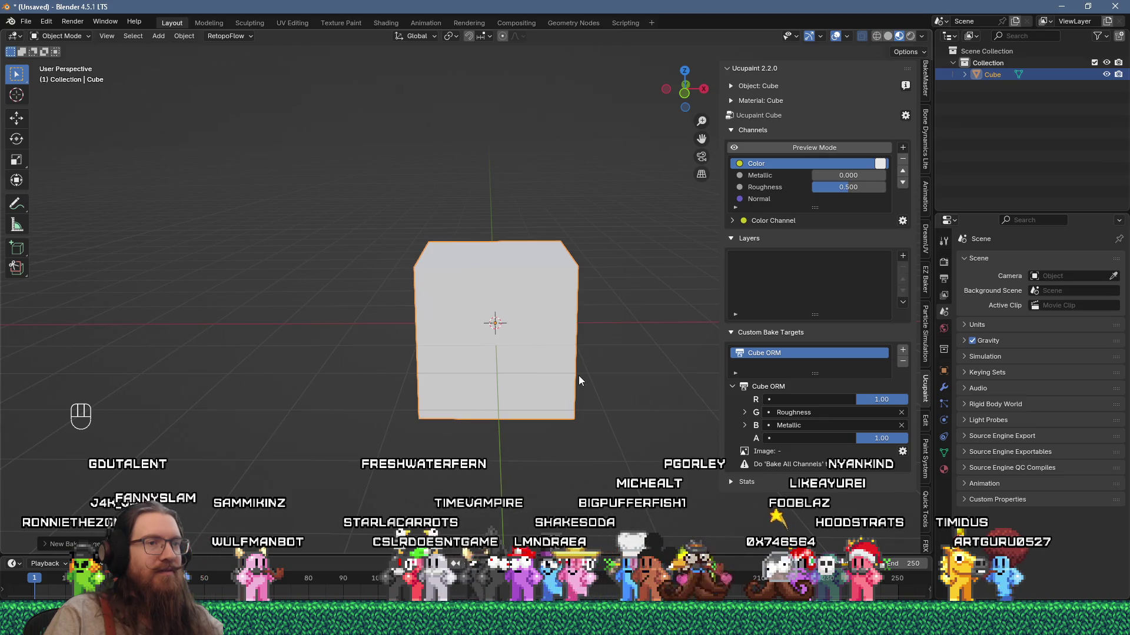
# Step: Rename the Cube ORM bake target to WhatevORM and close Blender
pyautogui.doubleClick(779, 353)
pyautogui.write('Whatev')
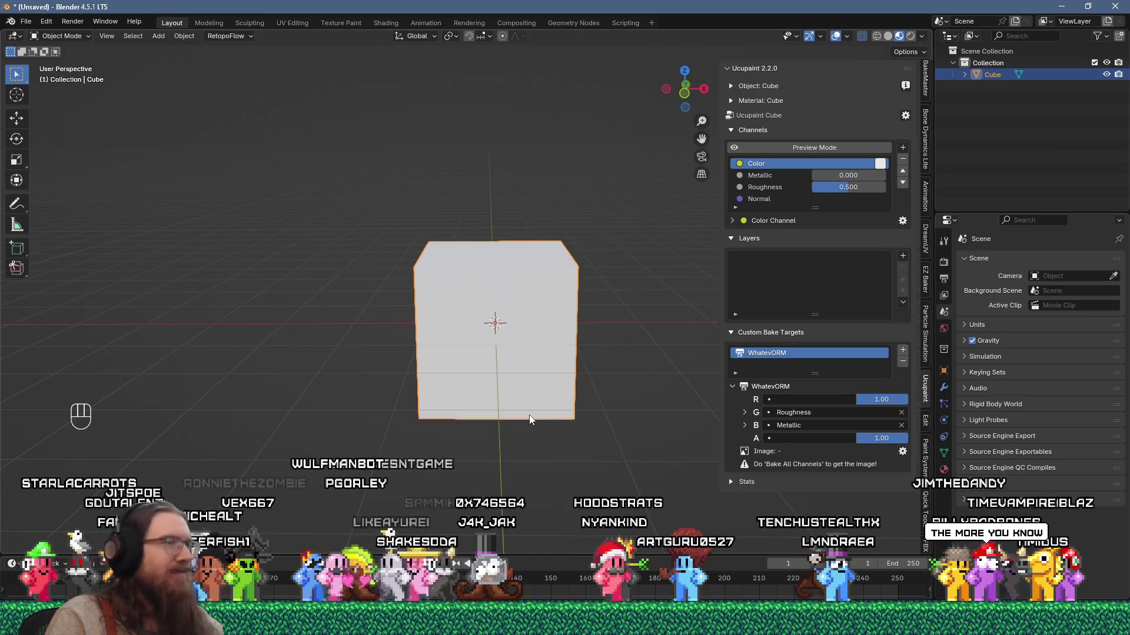
pyautogui.click(1116, 6)
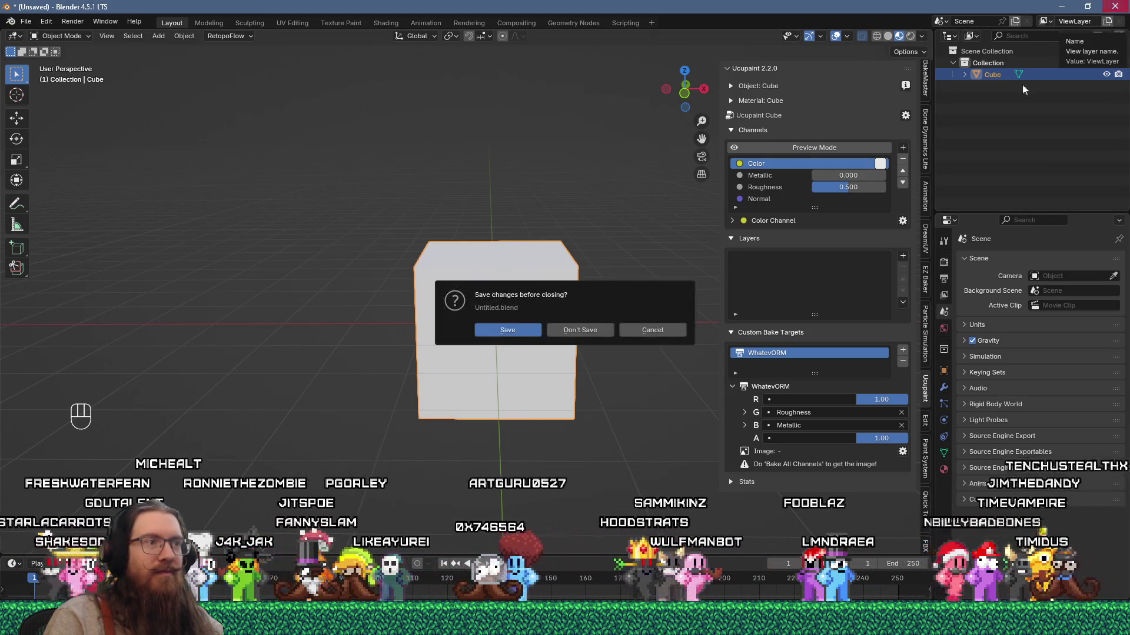
# Step: Quit Blender without saving, then move the VDropTunnel tab to the end of Firefox's tab bar
pyautogui.click(600, 328)
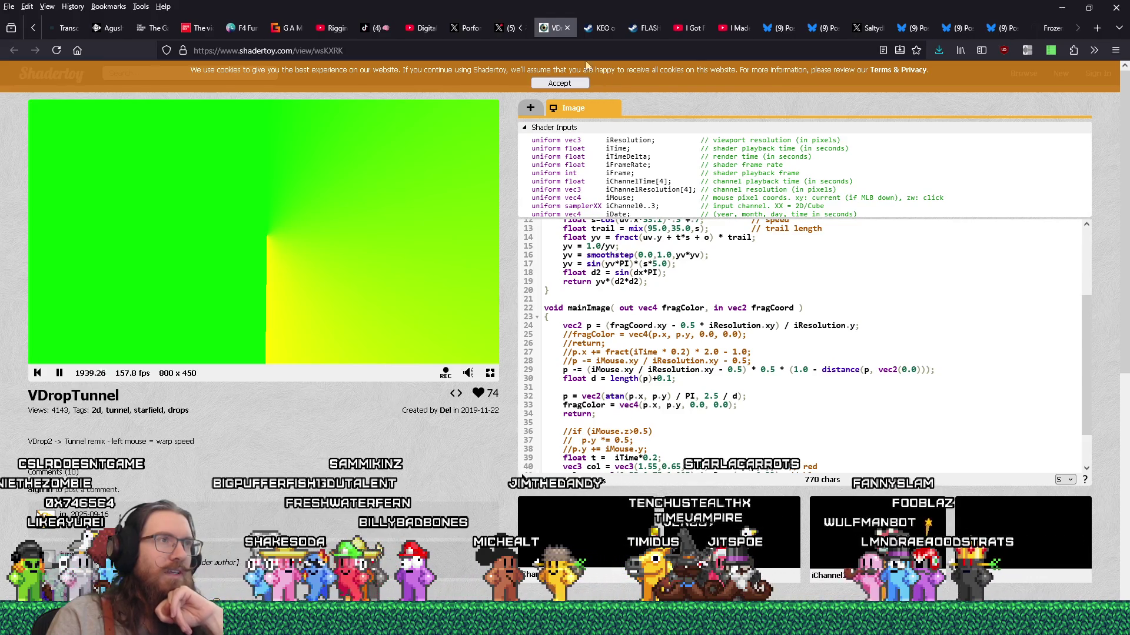
pyautogui.moveTo(545, 29); pyautogui.dragTo(1070, 34)
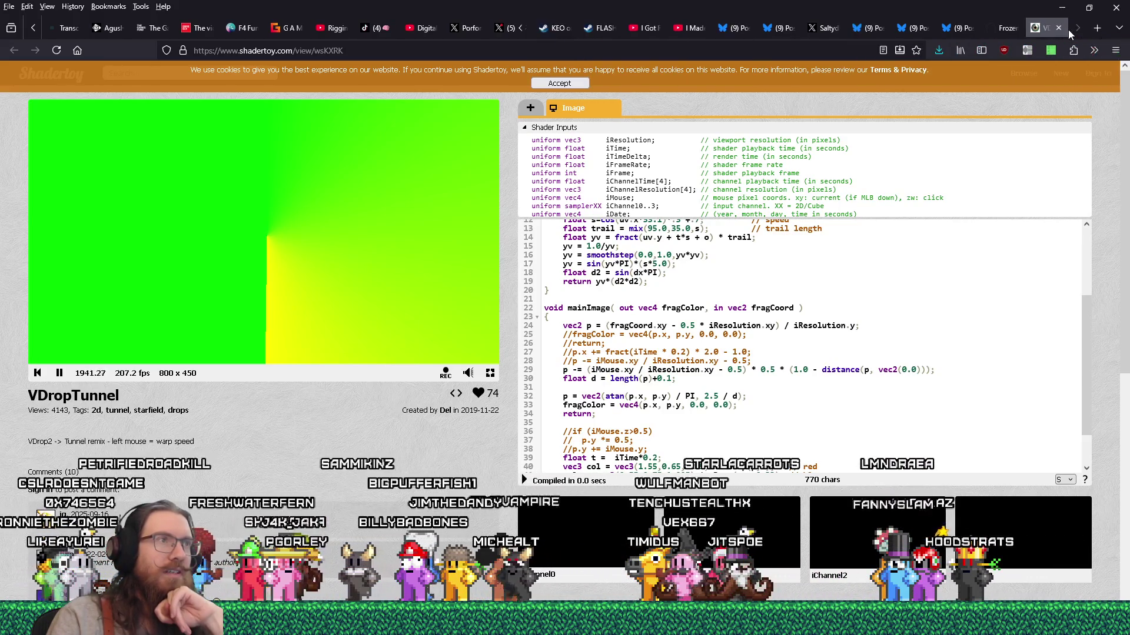
# Step: Close the X post about the warp material and return to VDropTunnel
pyautogui.click(523, 30)
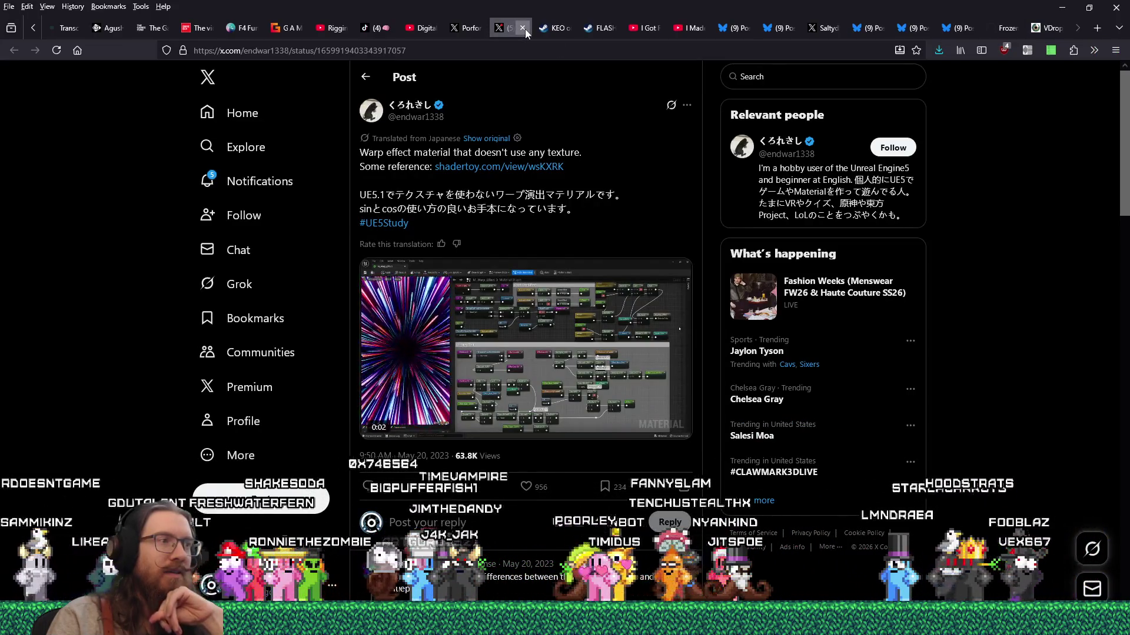
pyautogui.click(523, 28)
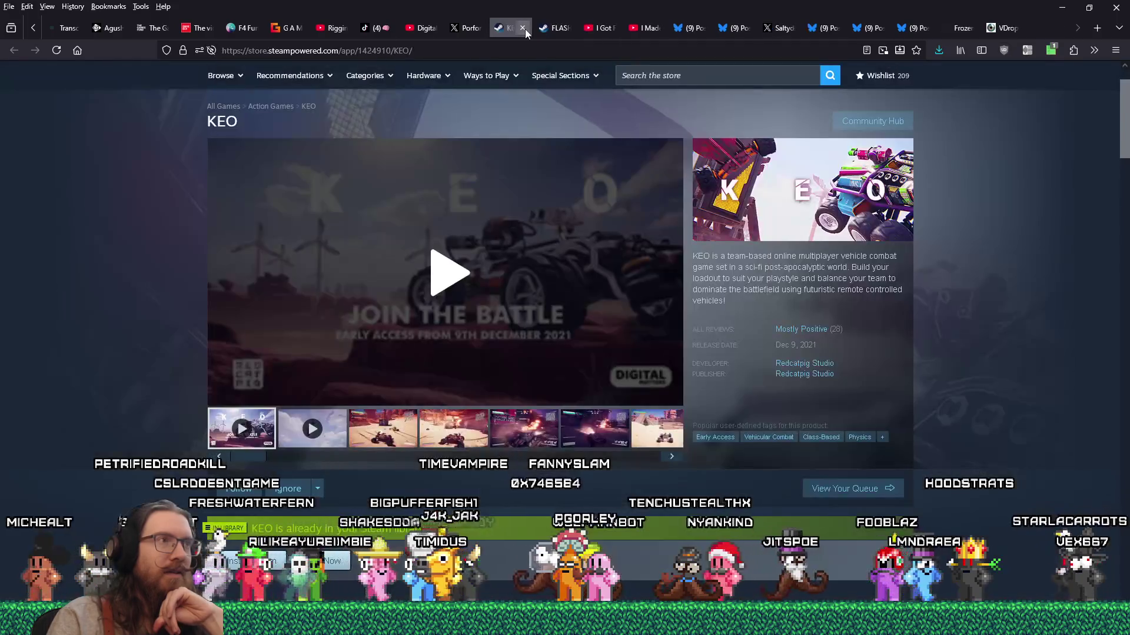
pyautogui.click(1045, 29)
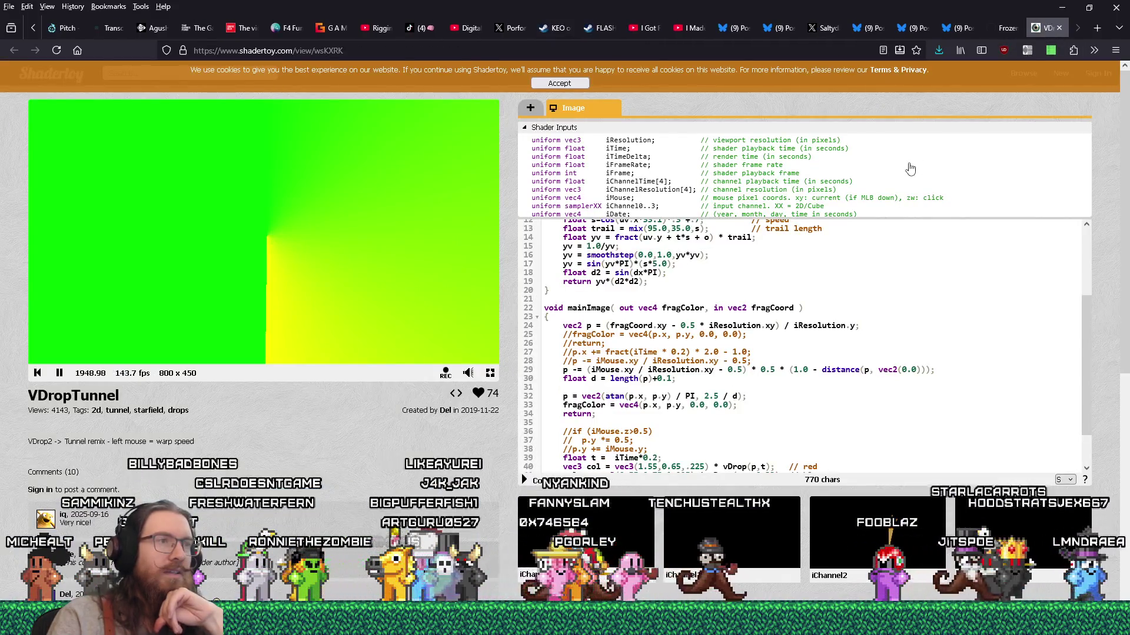
# Step: Search DuckDuckGo for 'glsl rotating polar coordinates' in a new tab
pyautogui.click(1096, 27)
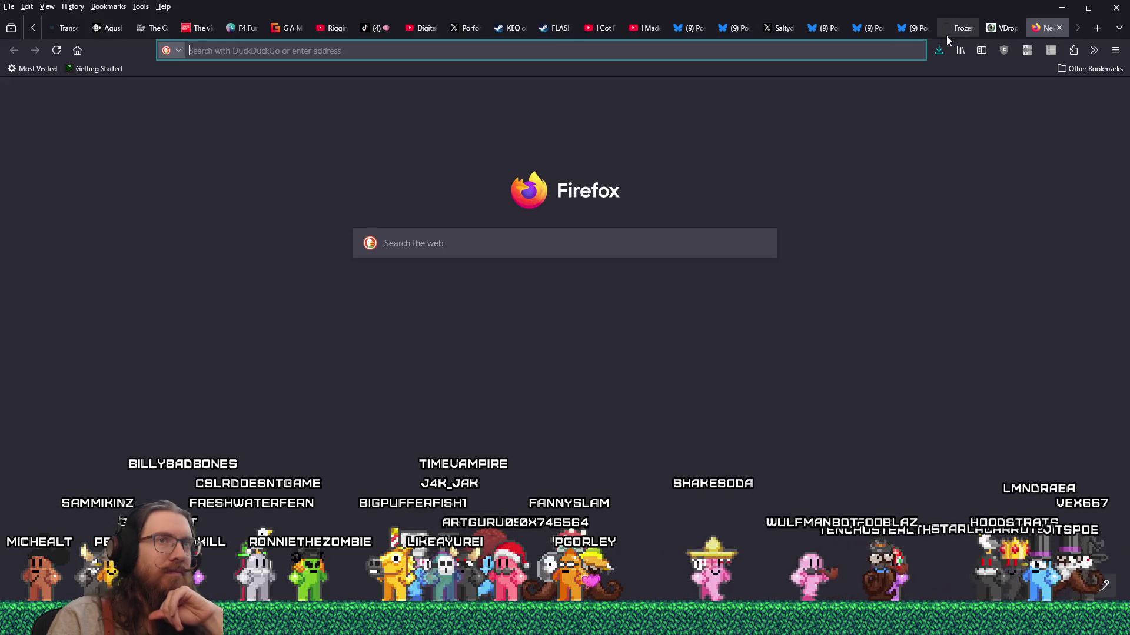
pyautogui.click(792, 46)
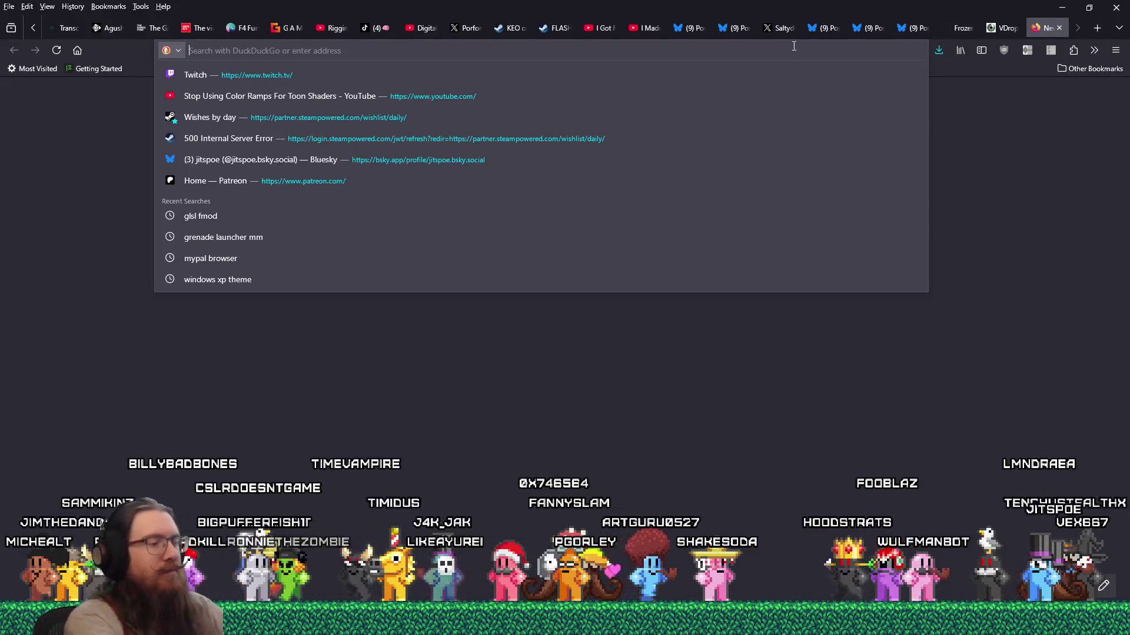
pyautogui.write('glsl rotating polar coordinates')
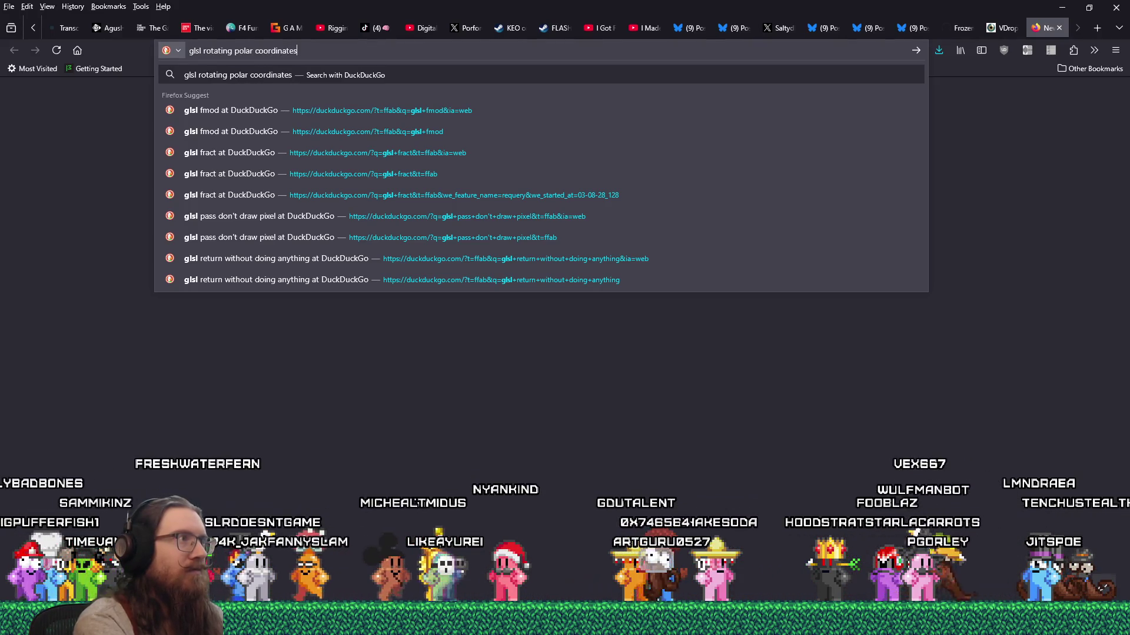
pyautogui.press('Return')
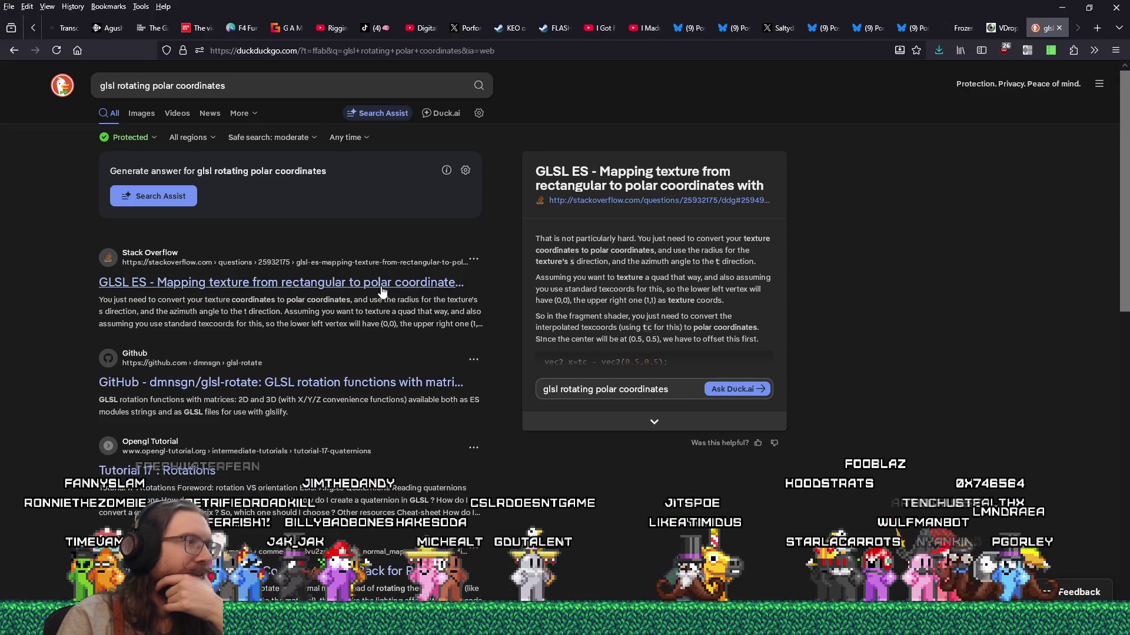
# Step: Open the dmnsgn/glsl-rotate repository result and browse its GLSL rotation files
pyautogui.click(426, 384)
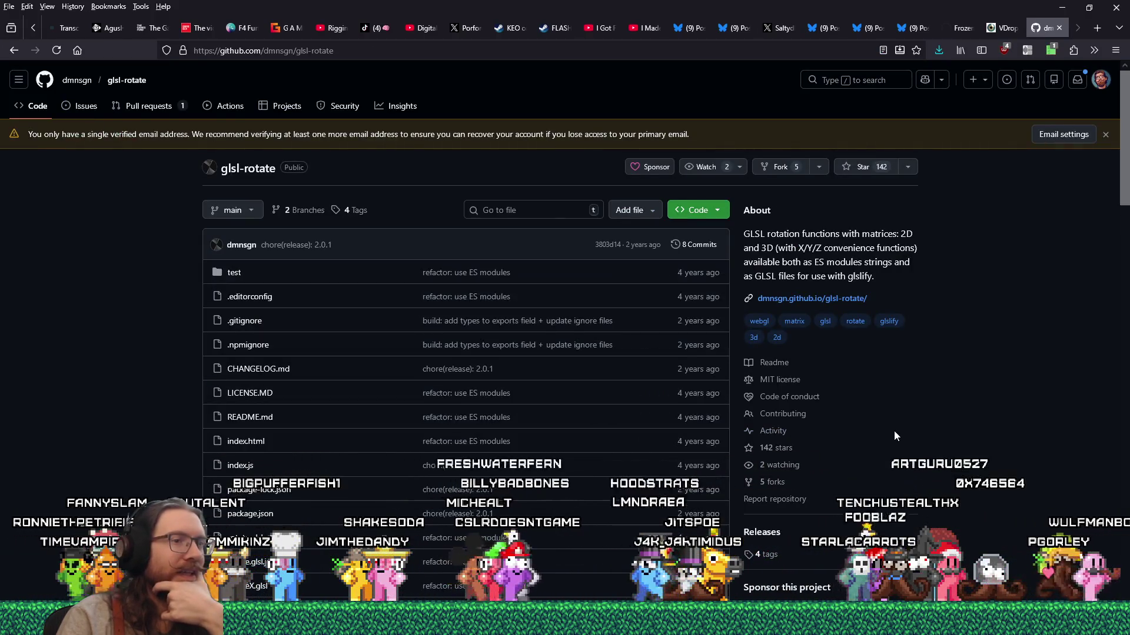
pyautogui.scroll(-8, 894, 430)
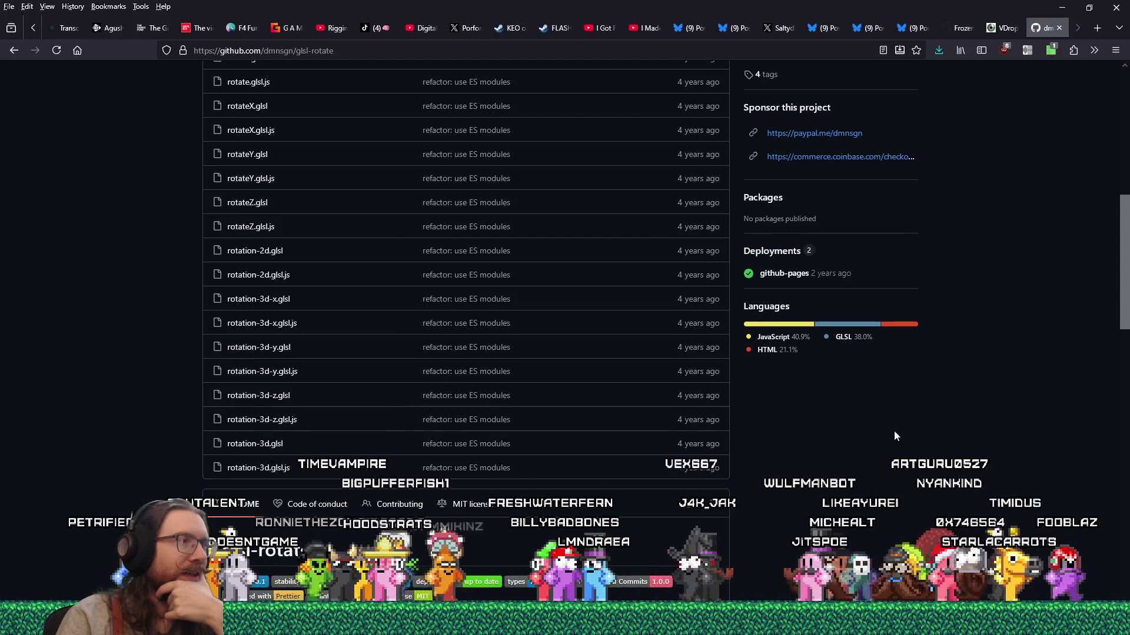
pyautogui.scroll(-10, 894, 431)
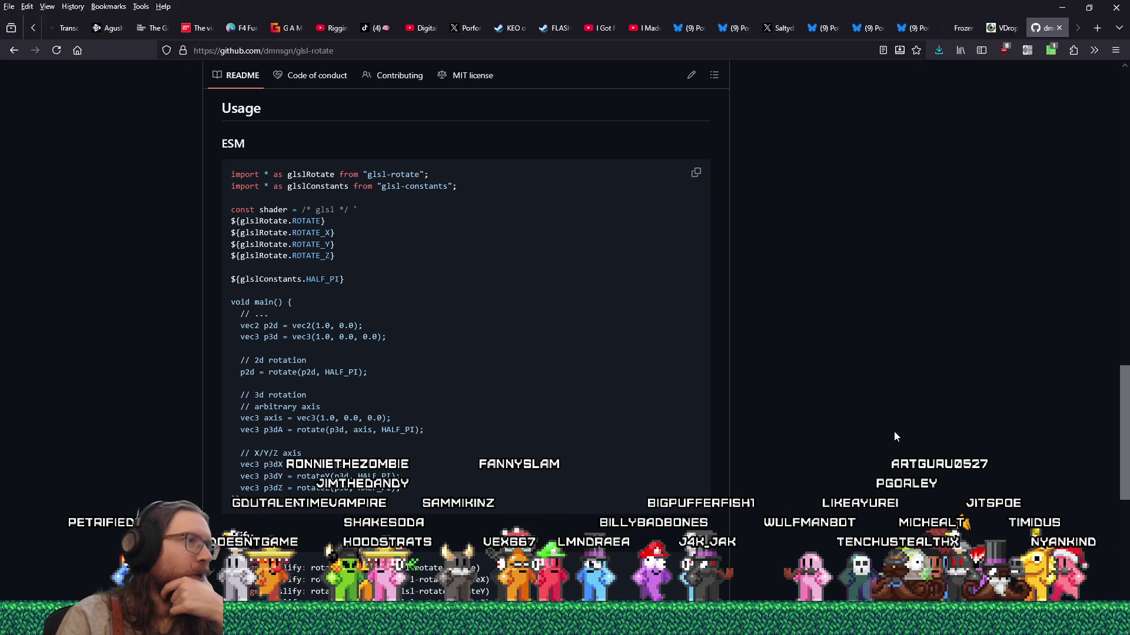
pyautogui.scroll(-5, 894, 436)
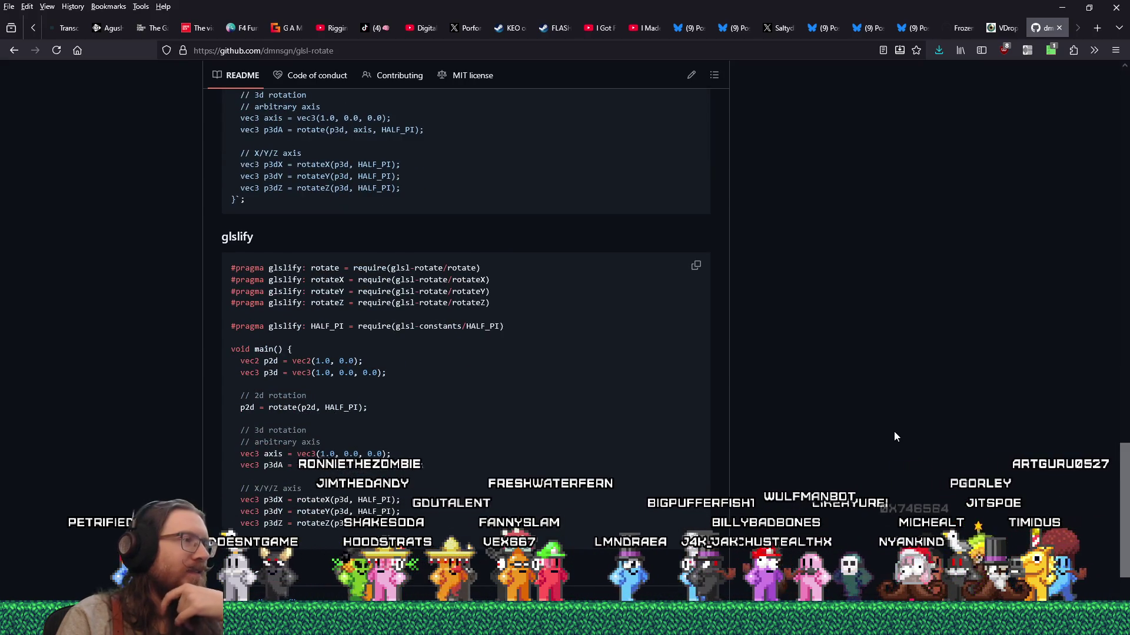
pyautogui.scroll(-3, 894, 436)
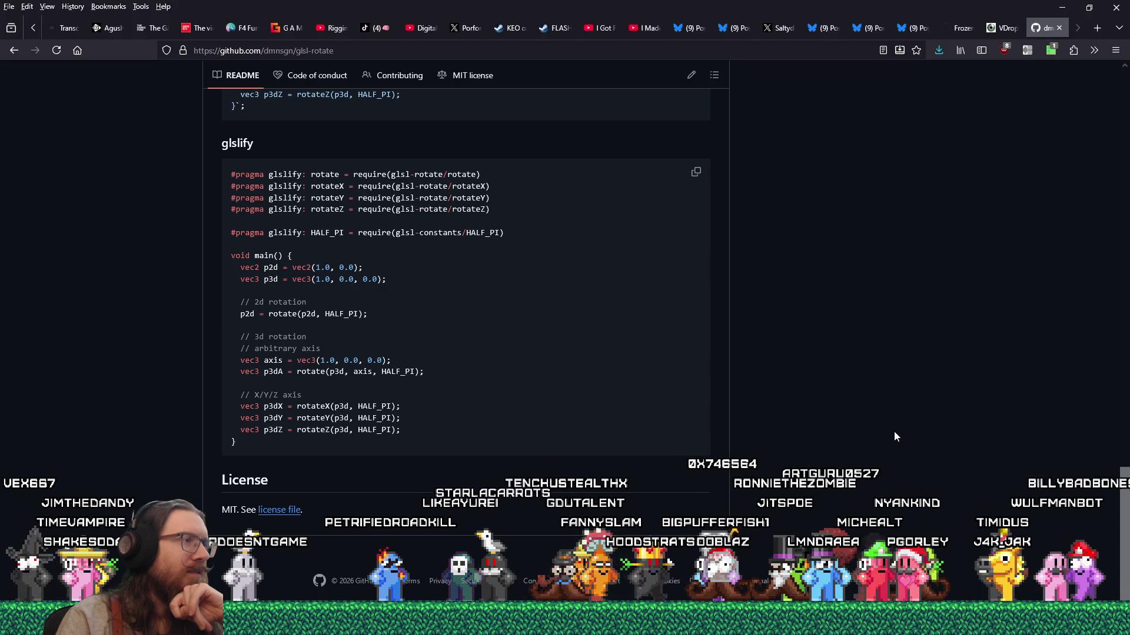
pyautogui.scroll(10, 894, 436)
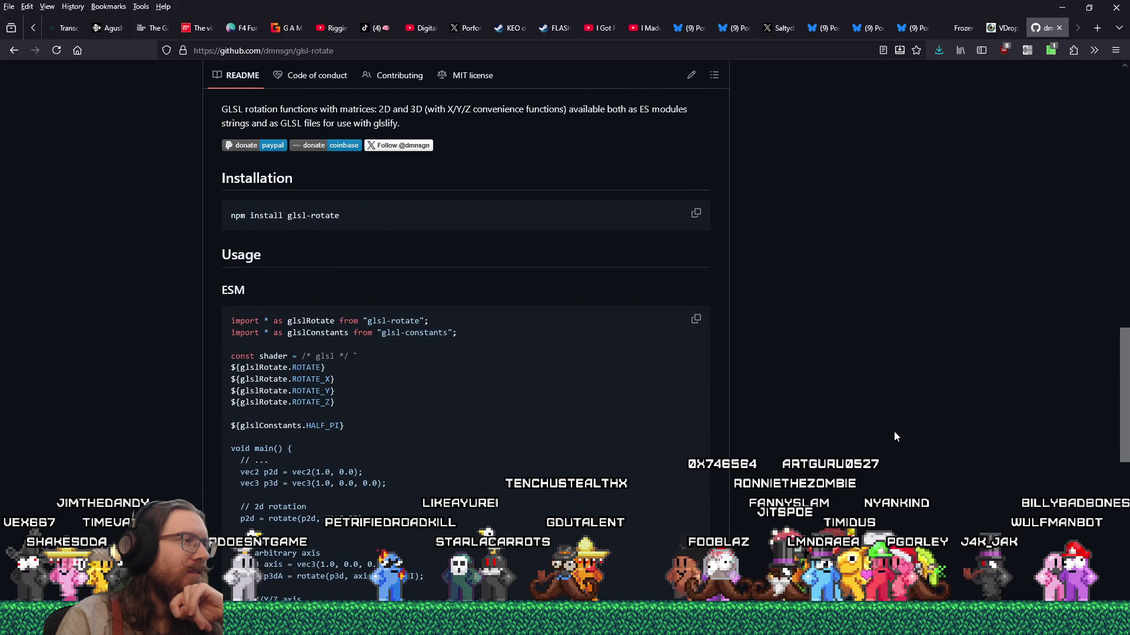
pyautogui.scroll(4, 894, 436)
pyautogui.scroll(5, 894, 436)
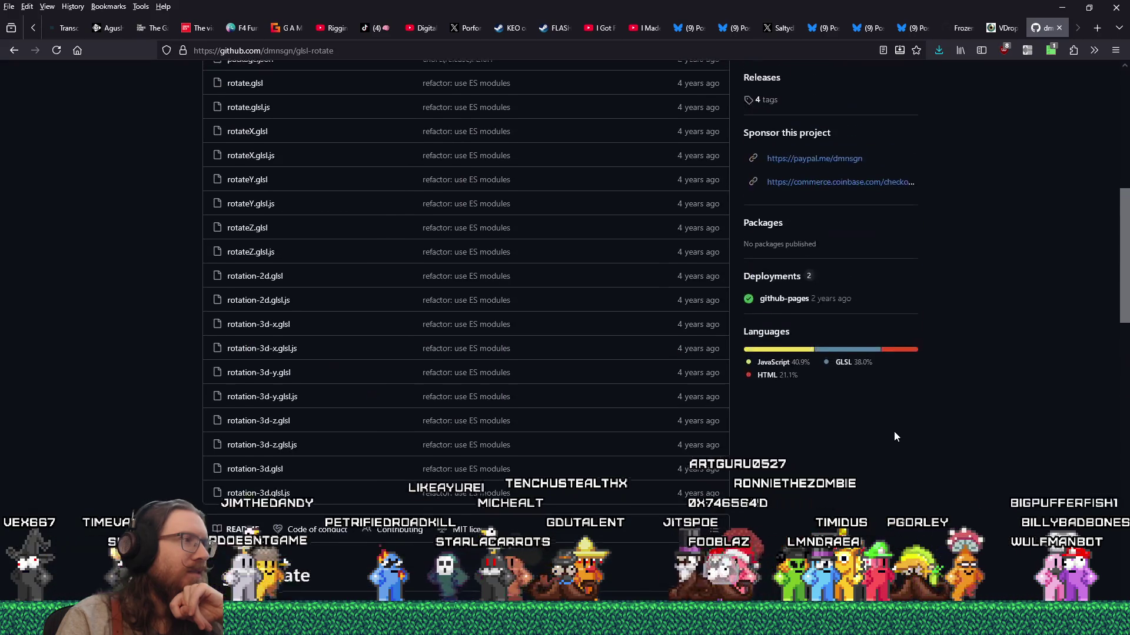
pyautogui.scroll(2, 895, 436)
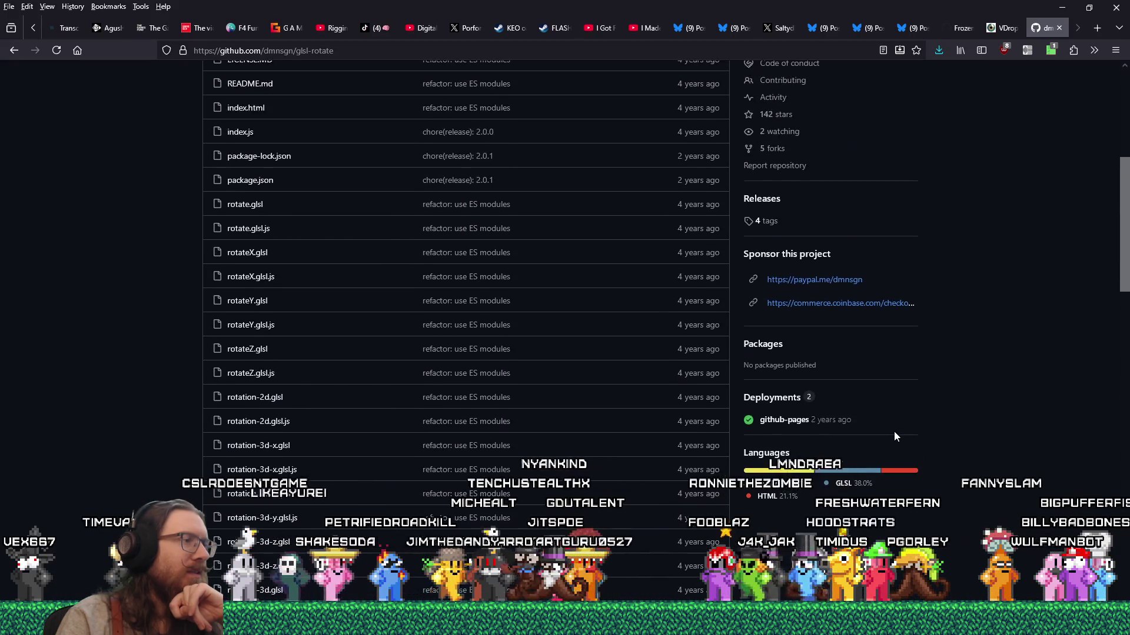
# Step: Check rotateZ.glsl, then open rotation-3d-z.glsl with its rotation3dZ mat3 function
pyautogui.click(305, 359)
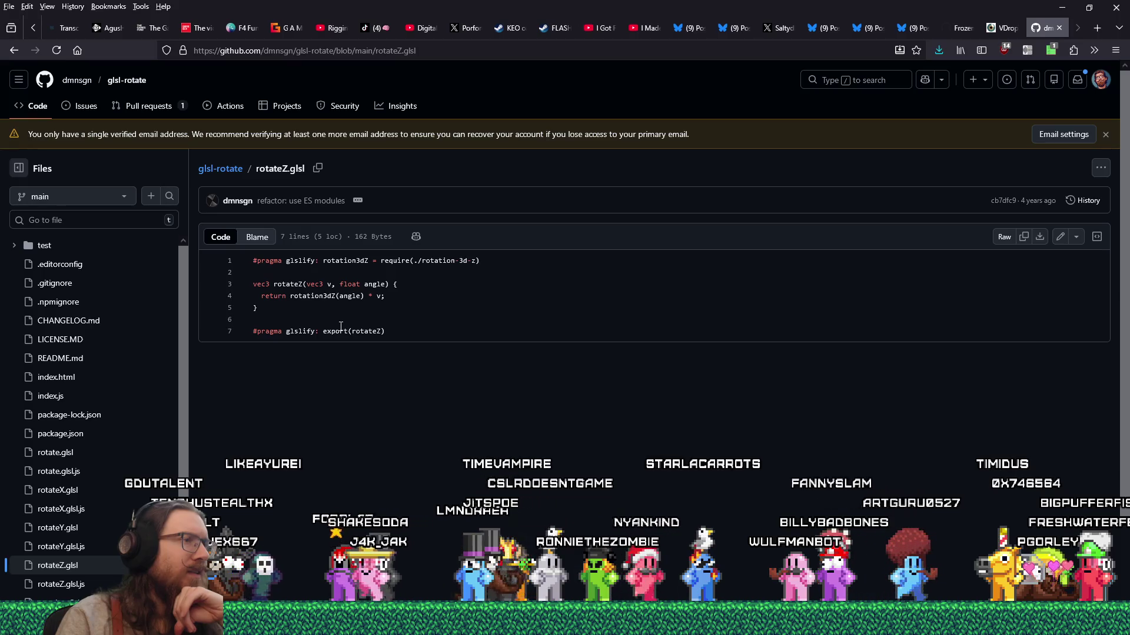
pyautogui.click(15, 51)
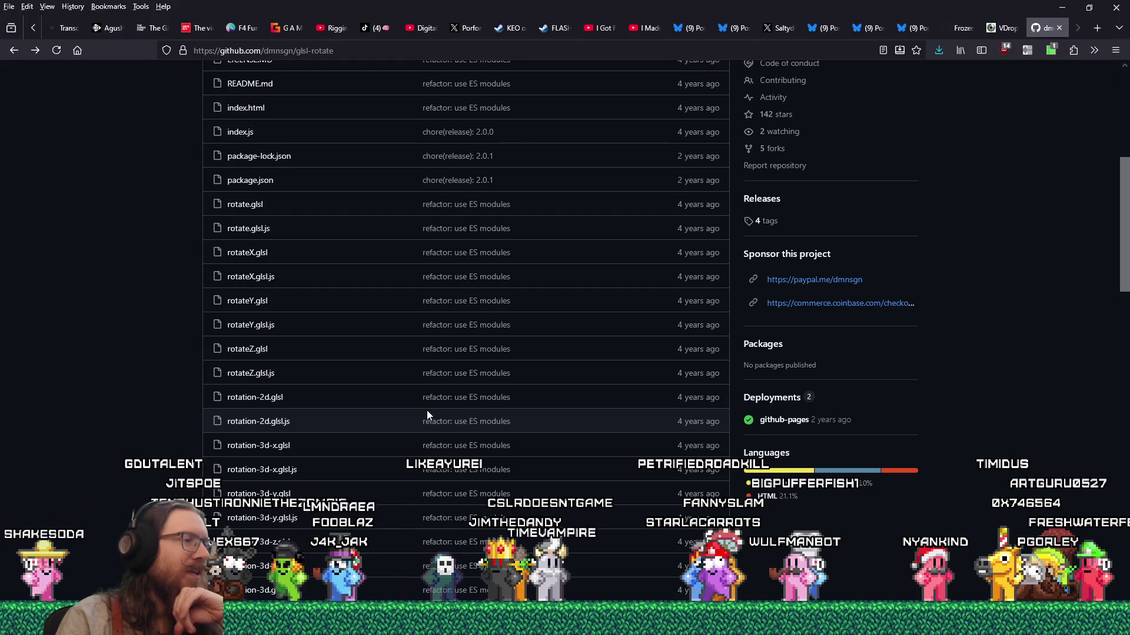
pyautogui.scroll(-2, 428, 415)
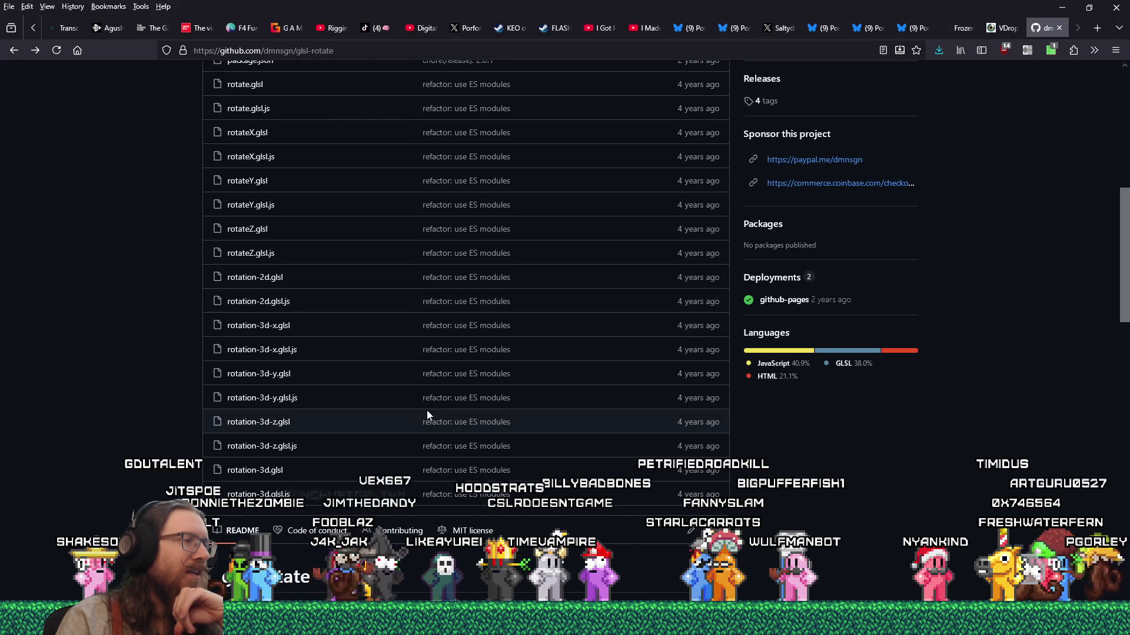
pyautogui.click(276, 423)
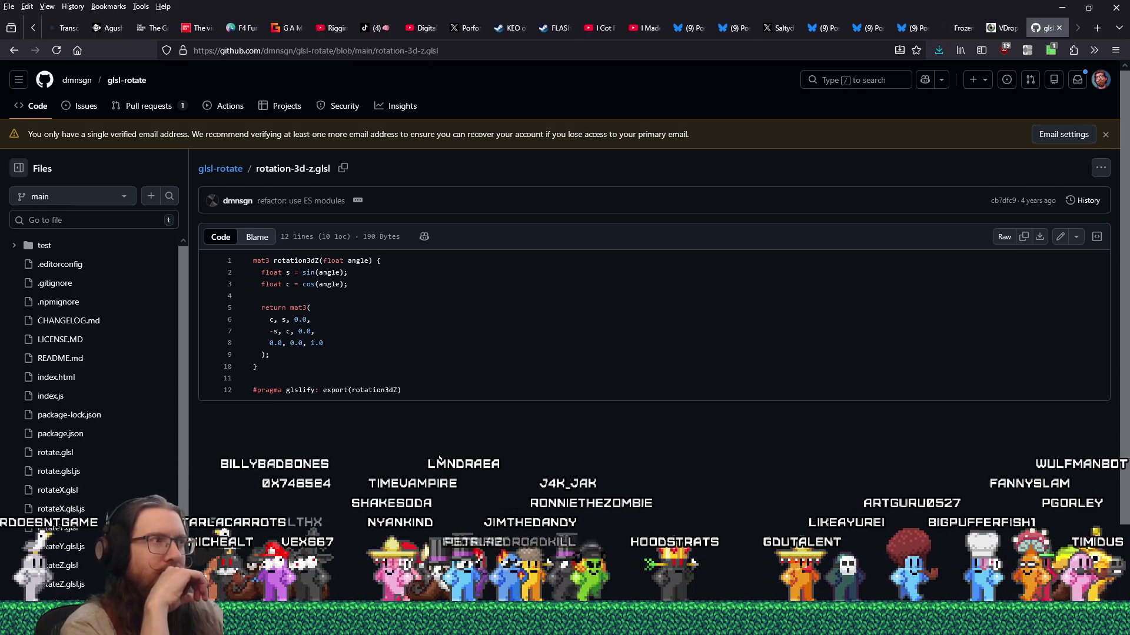
pyautogui.hotkey('alt', 'Tab')
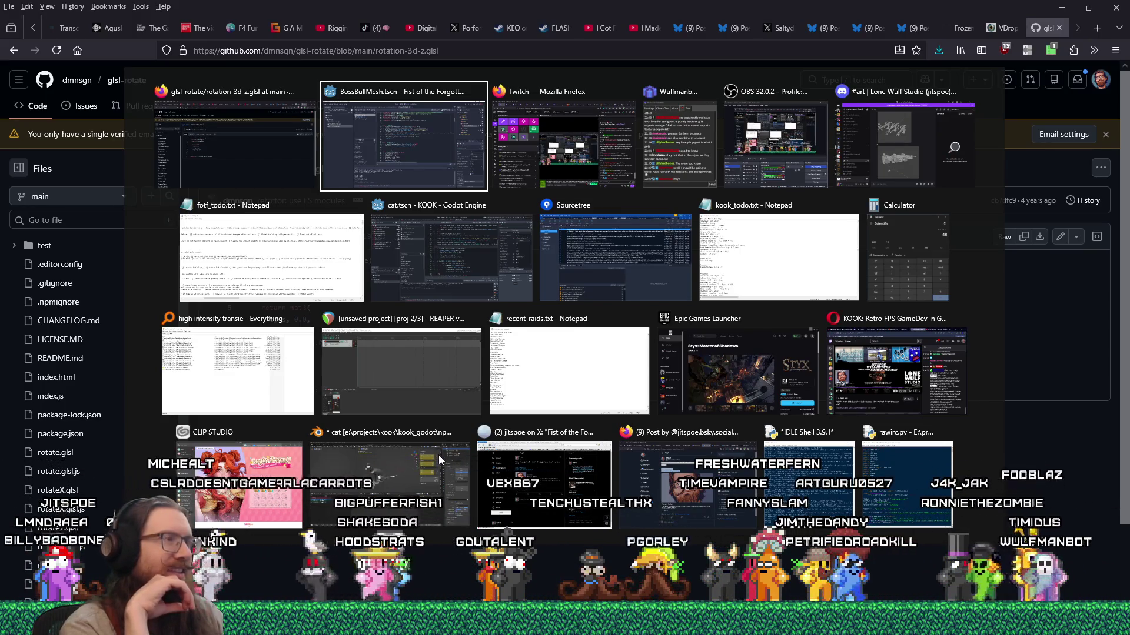
# Step: Copy the entire rotation3dZ function and switch to the VDropTunnel Shadertoy tab
pyautogui.hotkey('alt', 'shift', 'Tab')
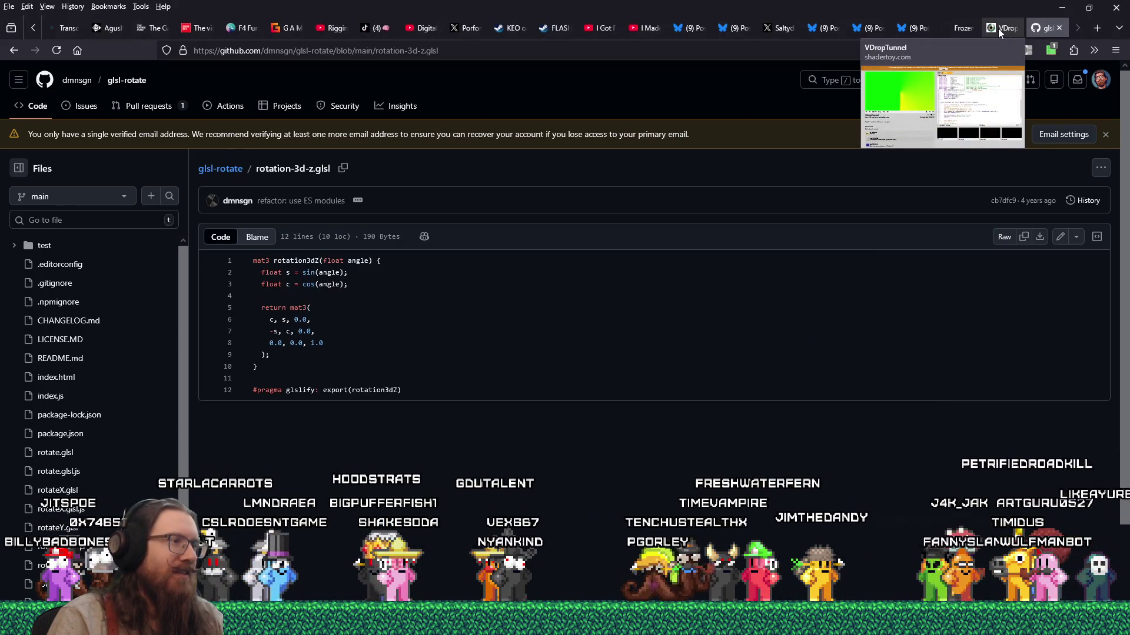
pyautogui.moveTo(269, 356); pyautogui.dragTo(240, 277)
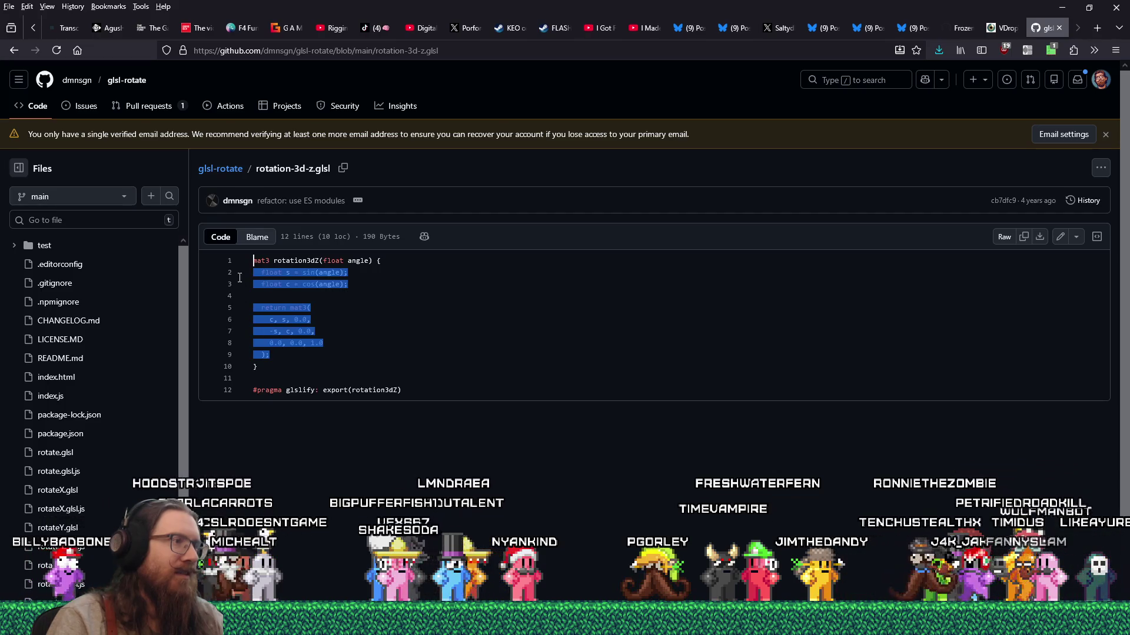
pyautogui.click(347, 288)
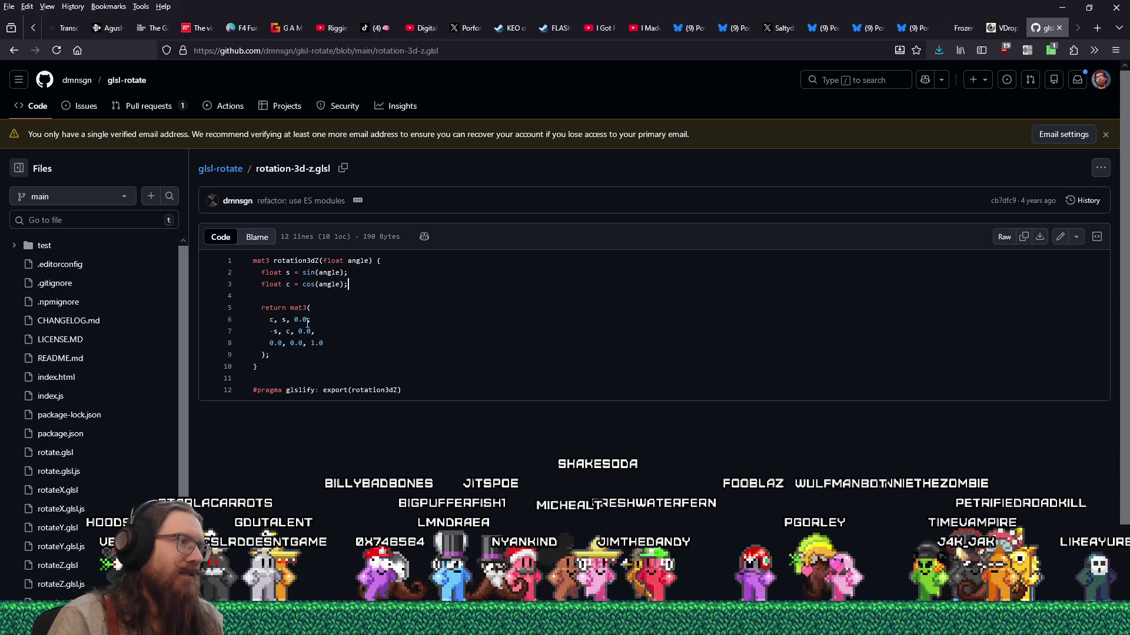
pyautogui.moveTo(268, 364); pyautogui.dragTo(249, 263)
pyautogui.hotkey('ctrl', 'c')
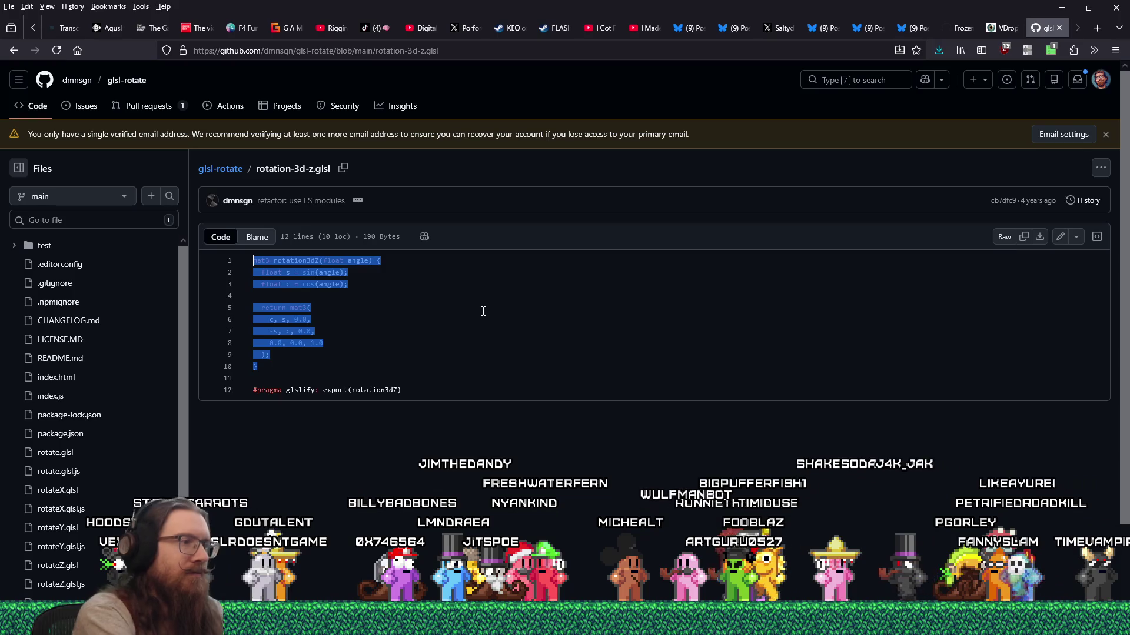
pyautogui.click(1004, 23)
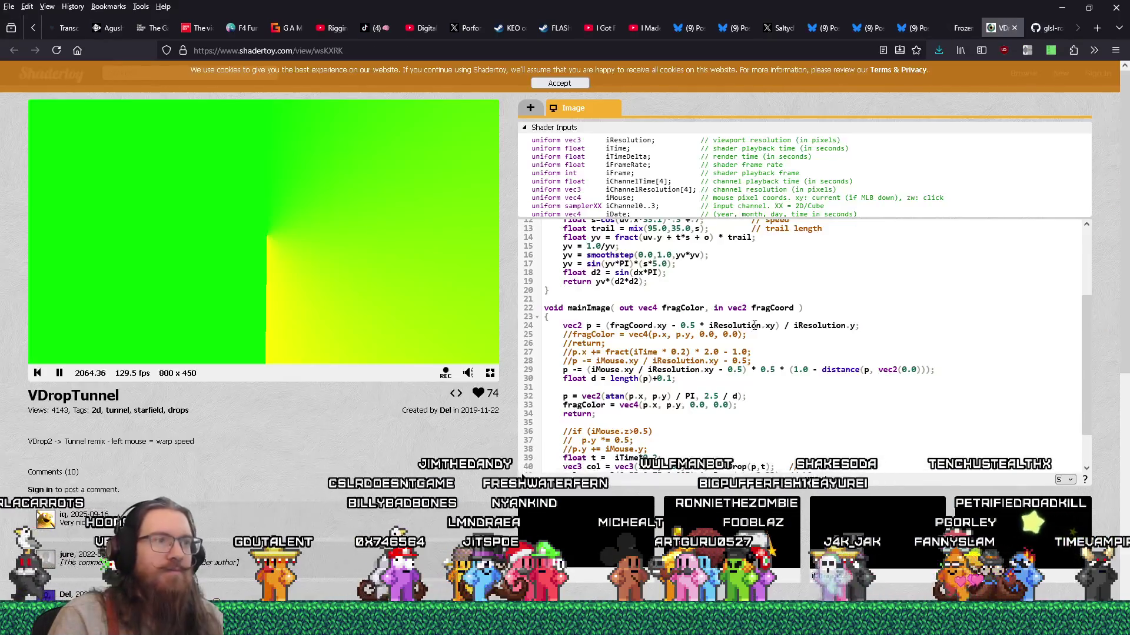
# Step: Paste rotation3dZ at line 5 of the VDropTunnel code, above vDrop
pyautogui.scroll(5, 681, 289)
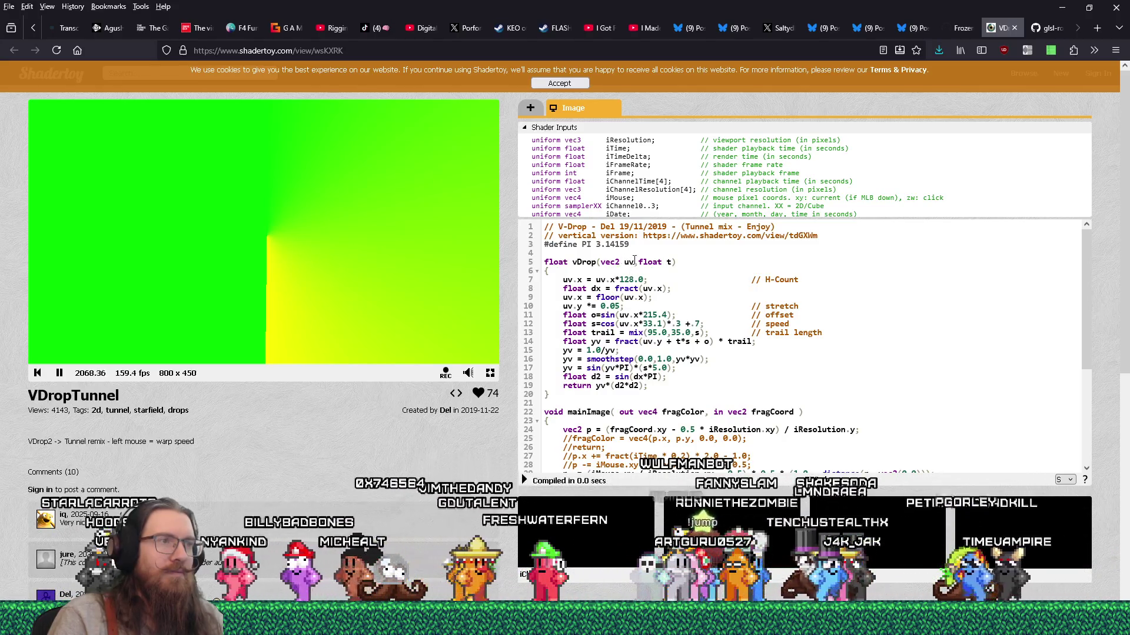
pyautogui.hotkey('ctrl', 'v')
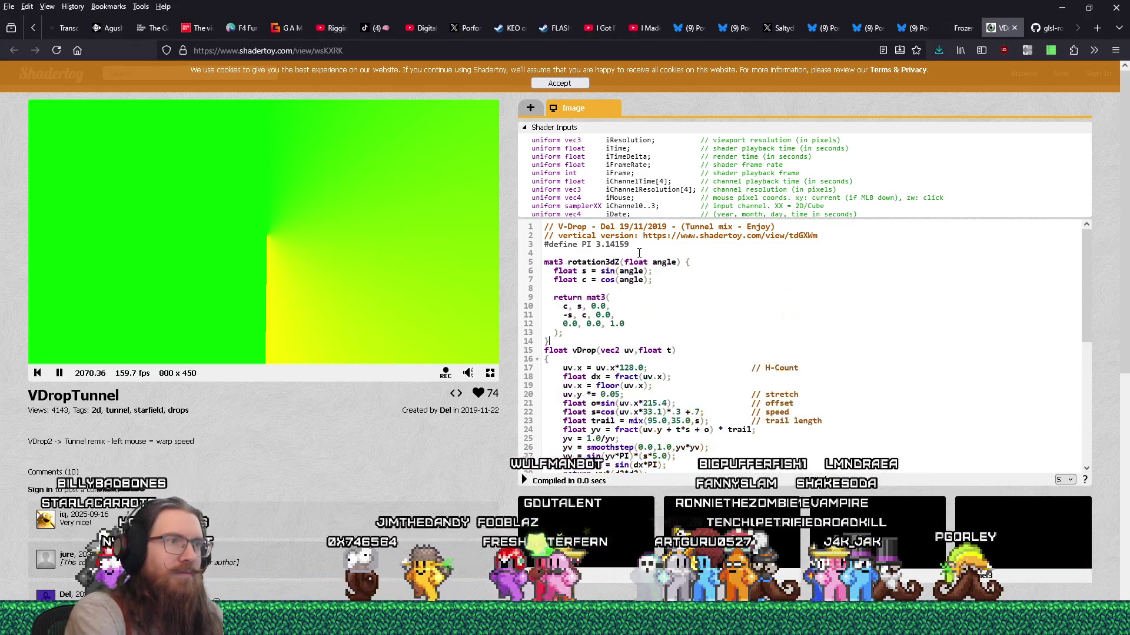
pyautogui.rightClick(598, 259)
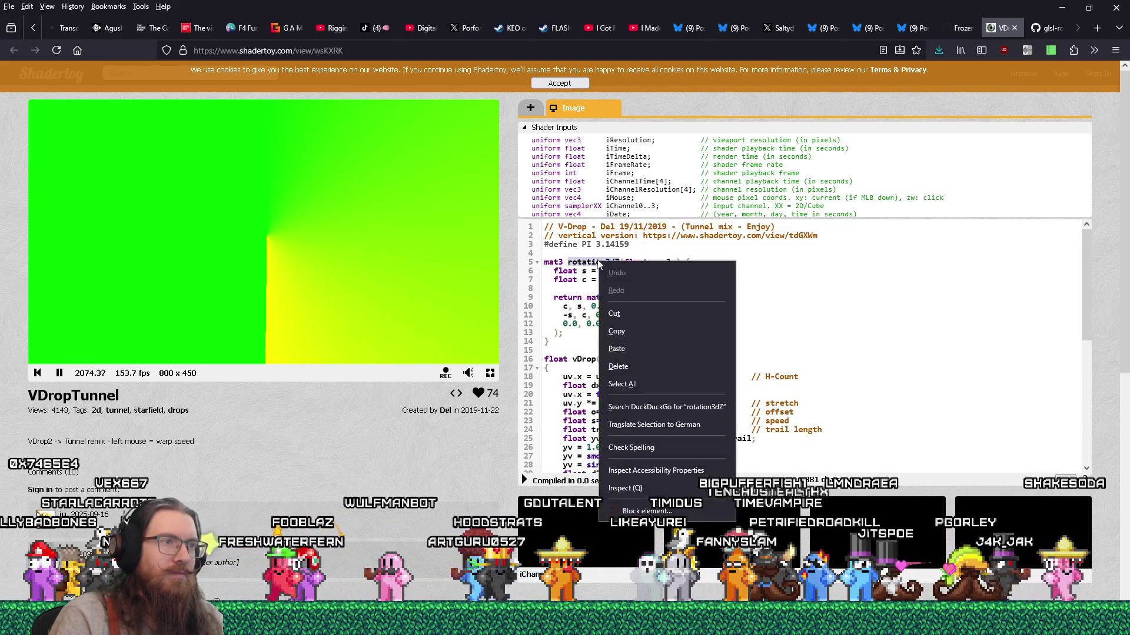
pyautogui.click(630, 316)
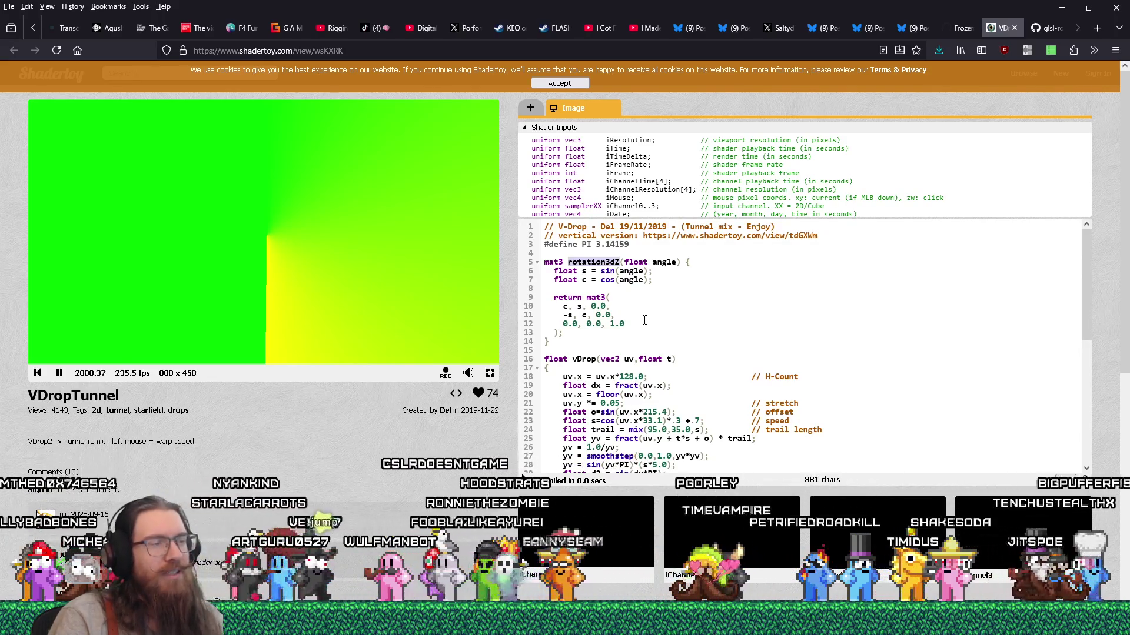
pyautogui.scroll(-5, 644, 320)
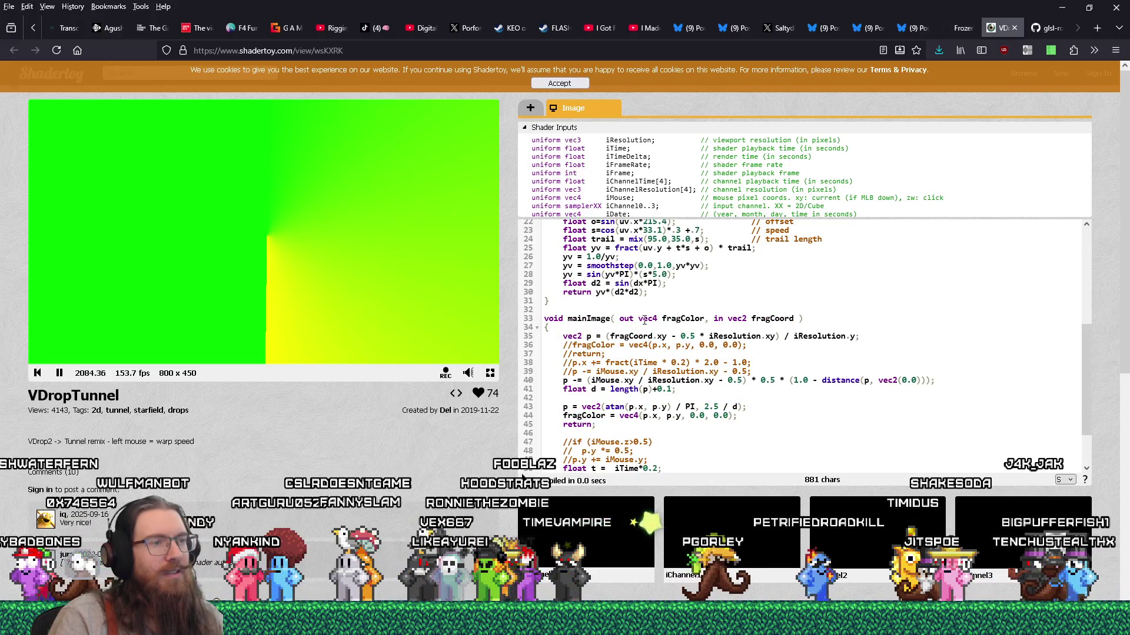
pyautogui.scroll(-2, 644, 320)
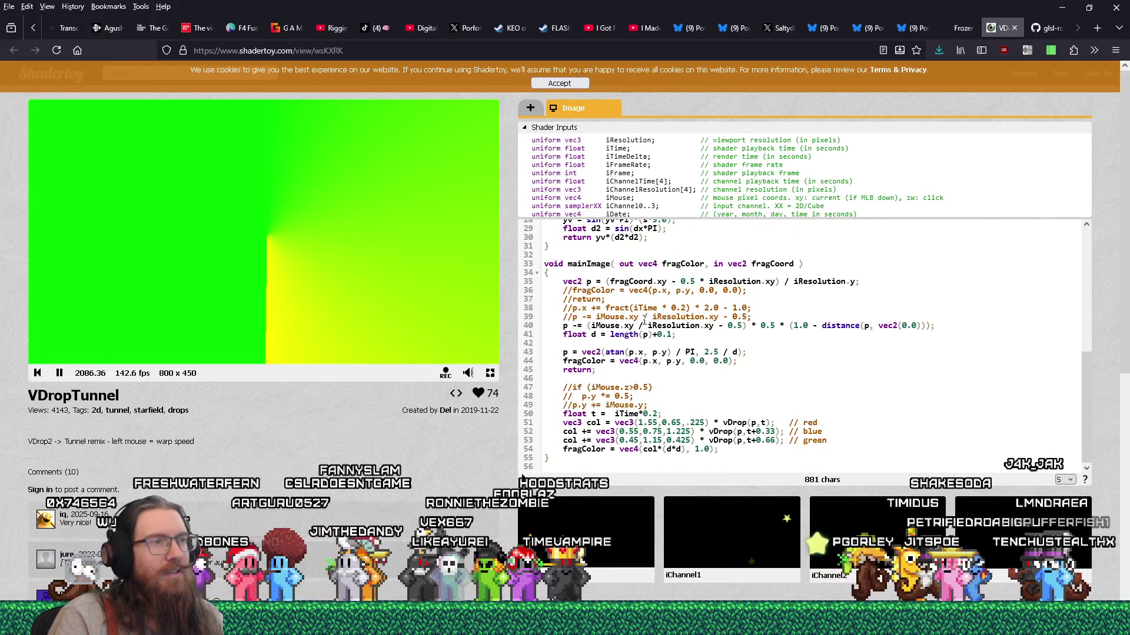
pyautogui.hotkey('ctrl', 'Tab')
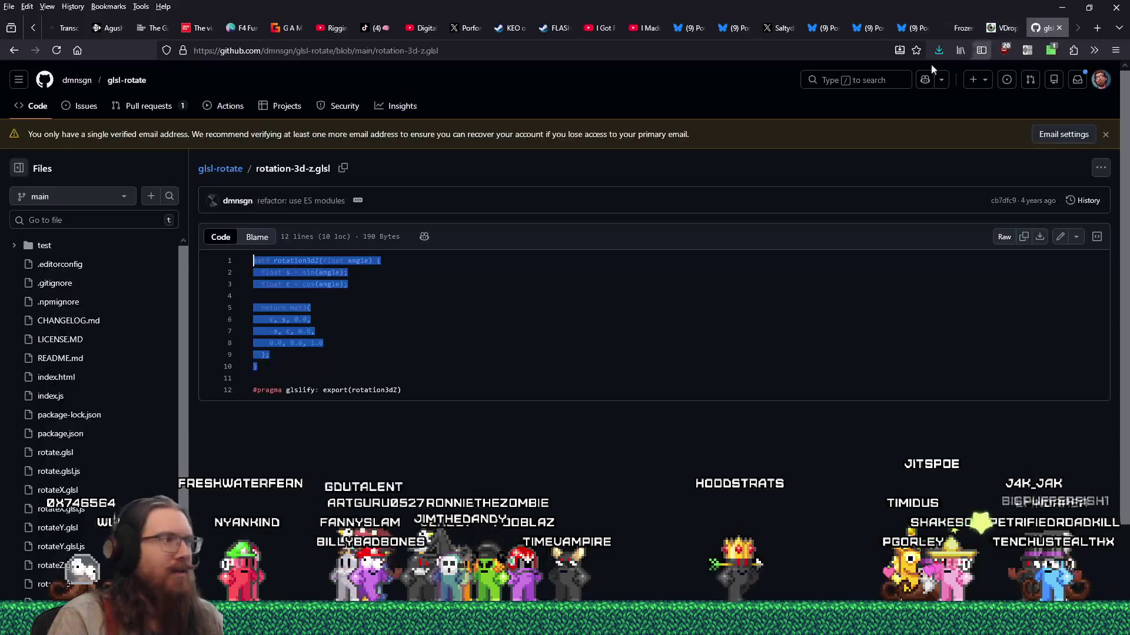
# Step: Open rotation-2d.glsl and copy its whole rotation2d function
pyautogui.click(14, 50)
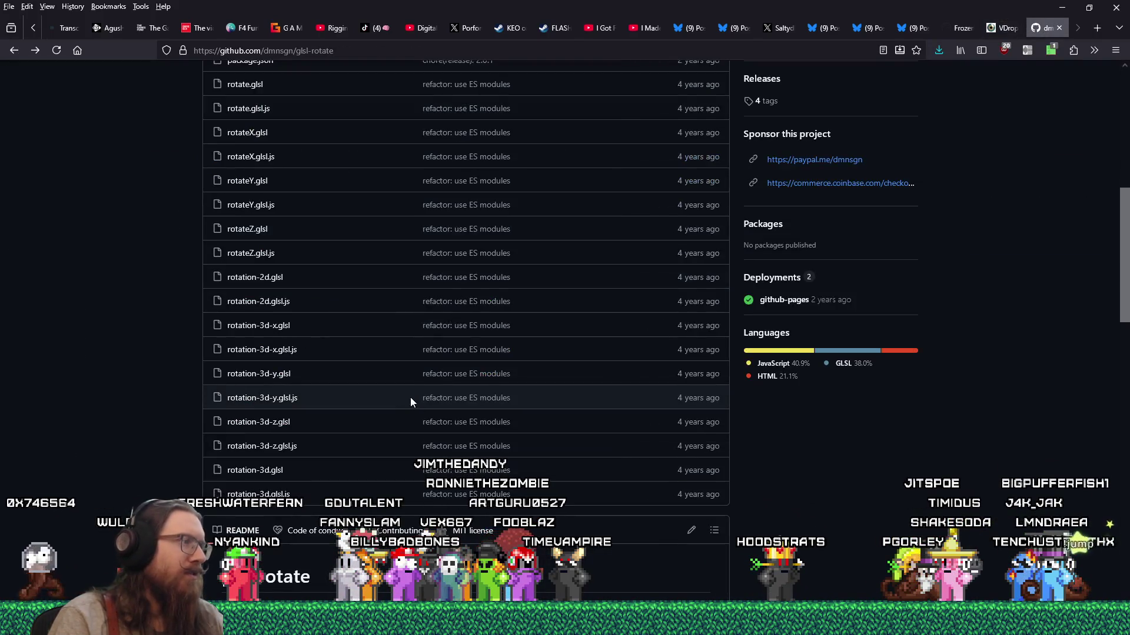
pyautogui.click(260, 279)
pyautogui.moveTo(254, 366)
pyautogui.mouseDown()
pyautogui.moveTo(259, 278)
pyautogui.moveTo(277, 269)
pyautogui.mouseUp()
pyautogui.rightClick(291, 272)
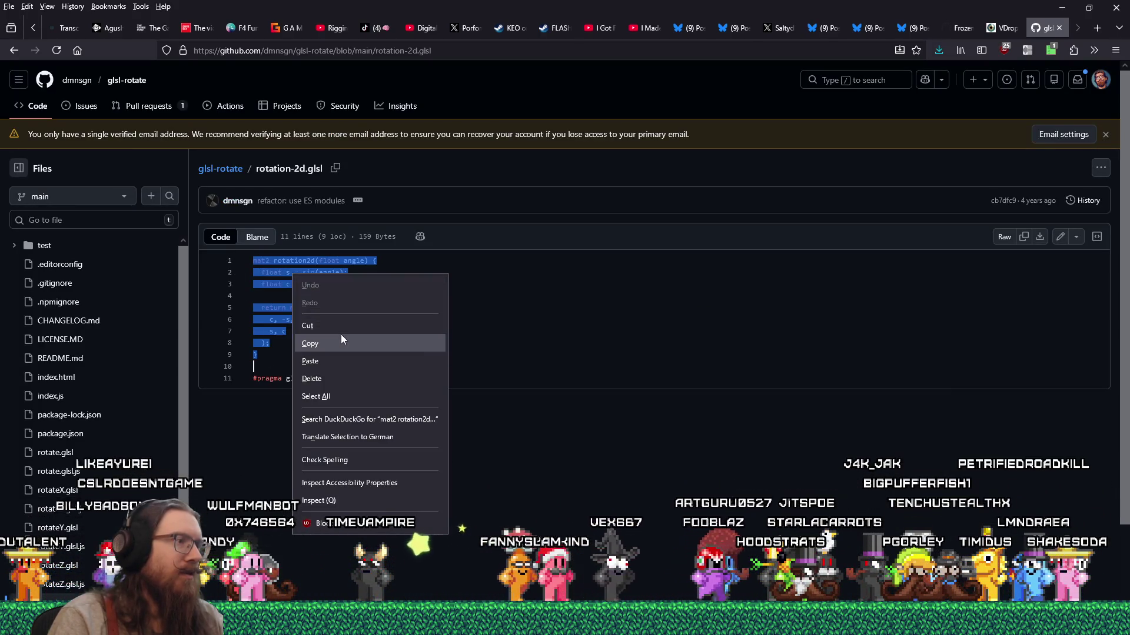
pyautogui.click(340, 334)
# Step: Back in Shadertoy, select the pasted rotation3dZ block in the shader code
pyautogui.hotkey('alt', 'Tab')
pyautogui.hotkey('alt', 'Tab')
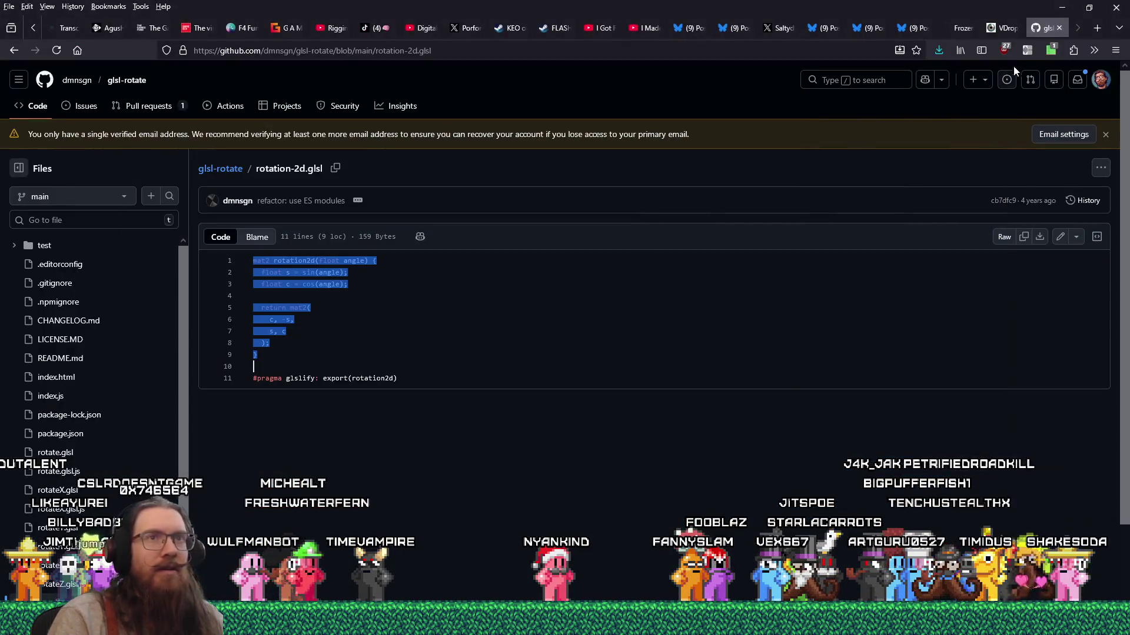
pyautogui.click(1004, 34)
pyautogui.scroll(9, 622, 334)
pyautogui.moveTo(532, 350); pyautogui.dragTo(531, 262)
# Step: Paste rotation2d over rotation3dZ, then place the cursor above mainImage's polar-coordinate line
pyautogui.rightClick(581, 277)
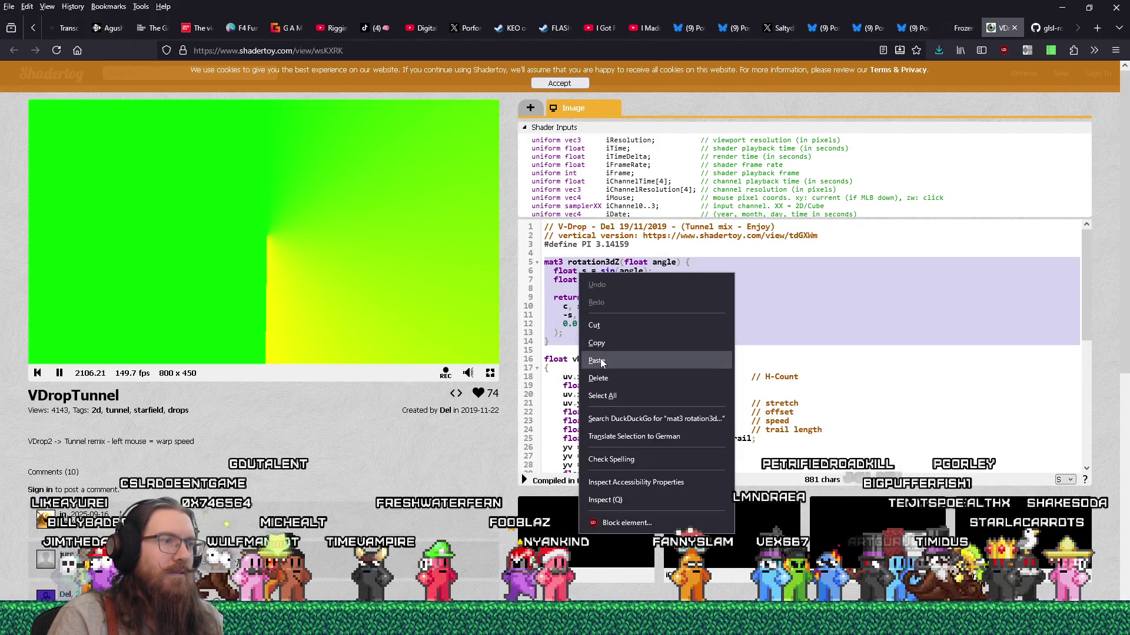
pyautogui.click(596, 361)
pyautogui.scroll(-2, 606, 320)
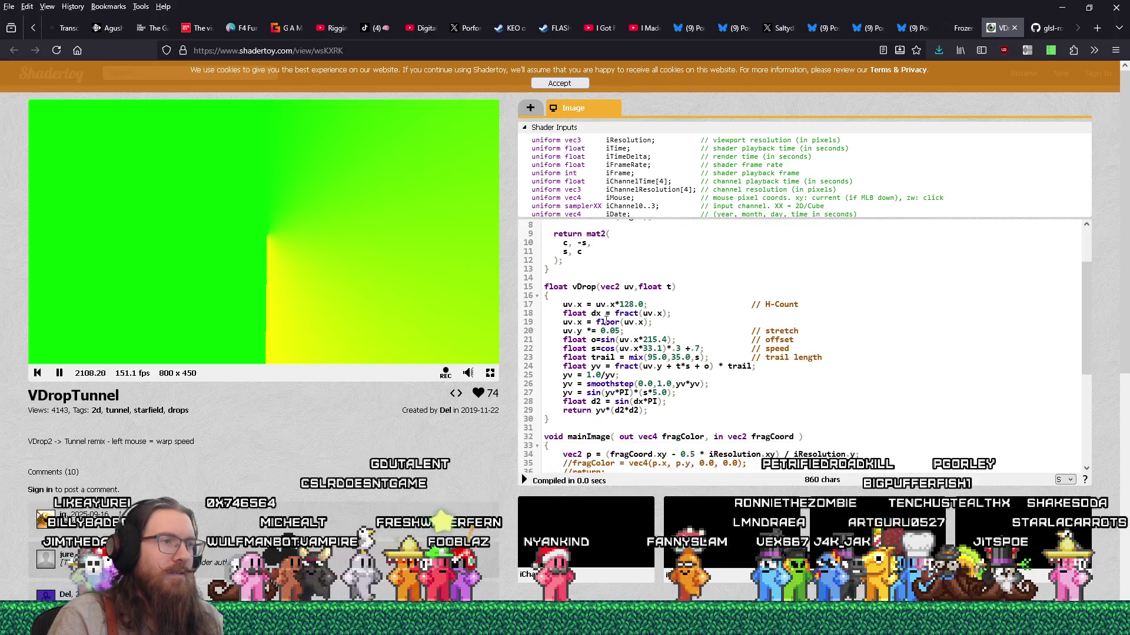
pyautogui.scroll(-2, 600, 332)
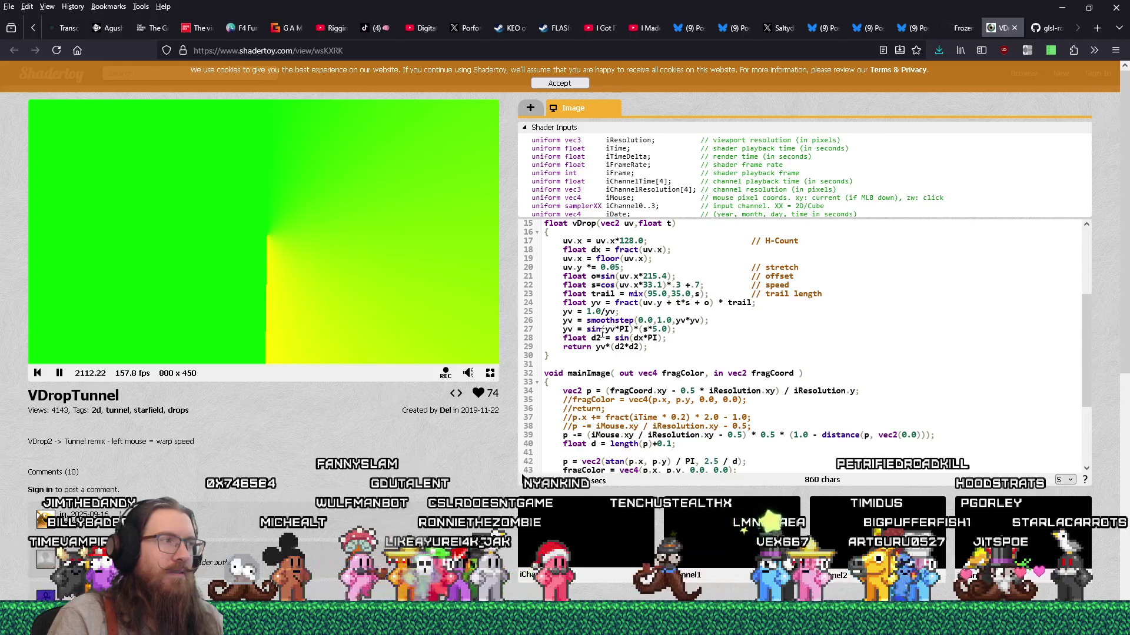
pyautogui.scroll(-2, 619, 393)
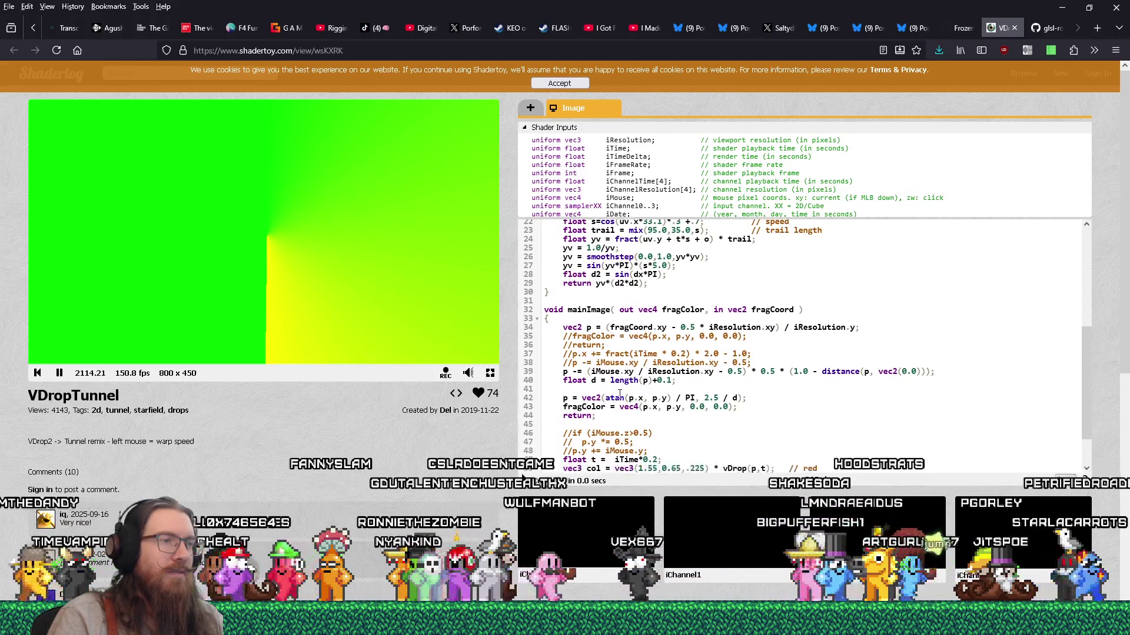
pyautogui.click(763, 400)
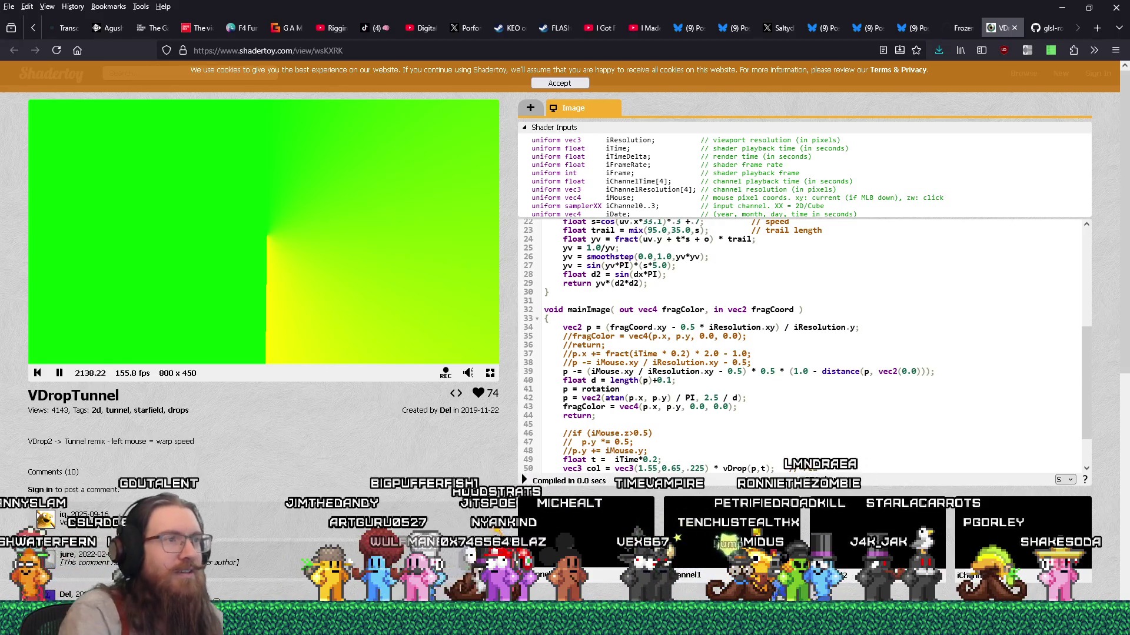
# Step: Set line 41 to 'p = rotation2d(iTime * 0.2);', restore the early return, and recompile
pyautogui.scroll(7, 867, 323)
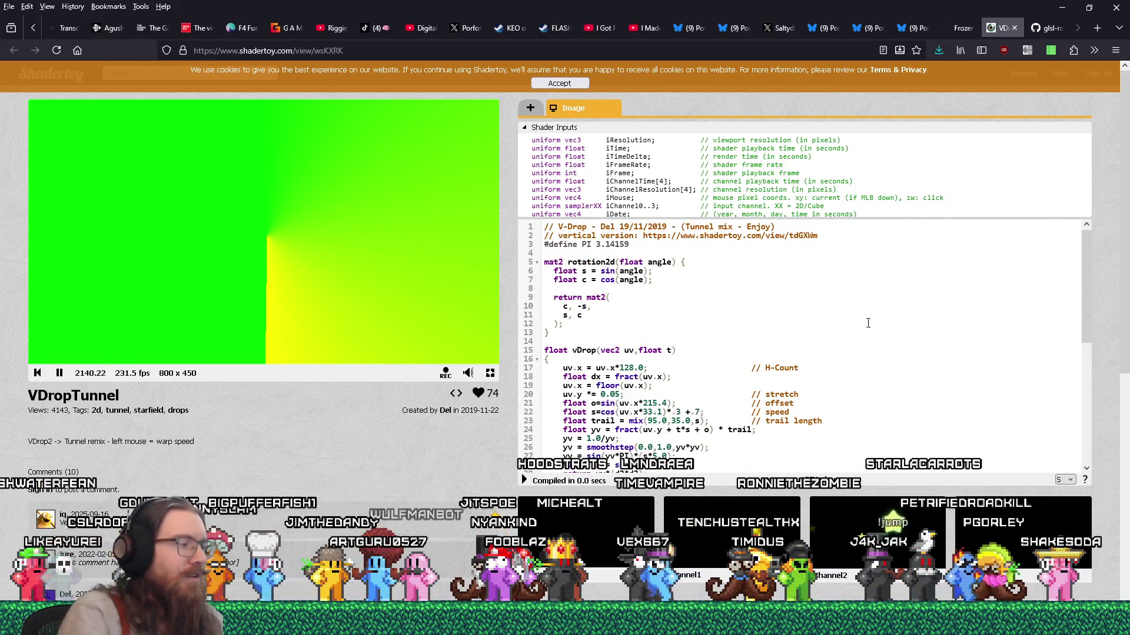
pyautogui.scroll(-4, 867, 323)
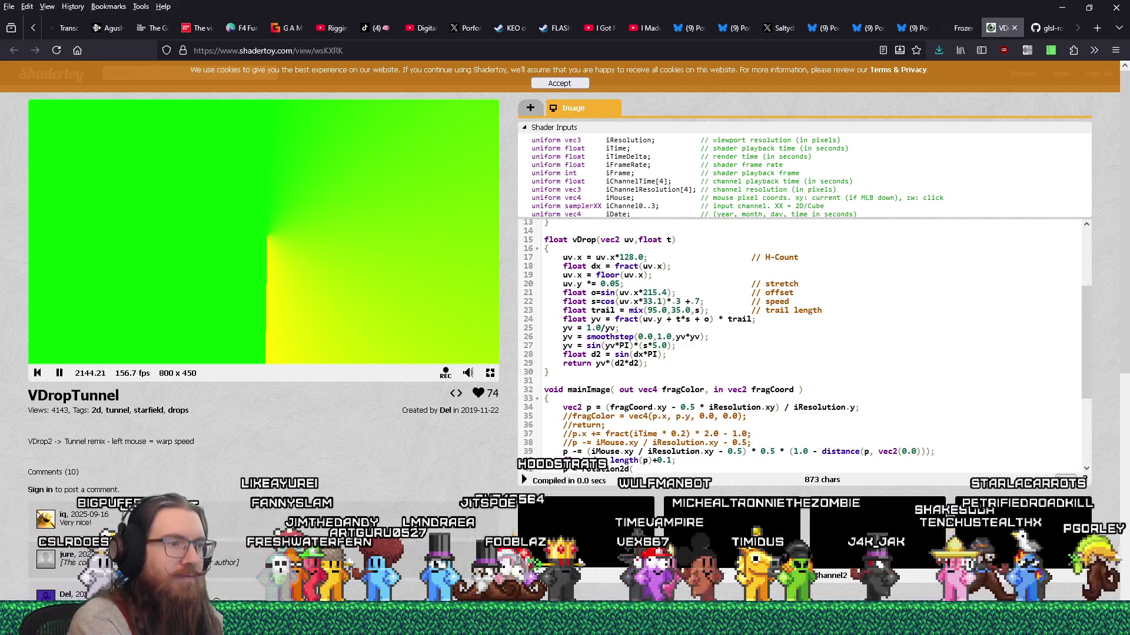
pyautogui.scroll(-5, 665, 428)
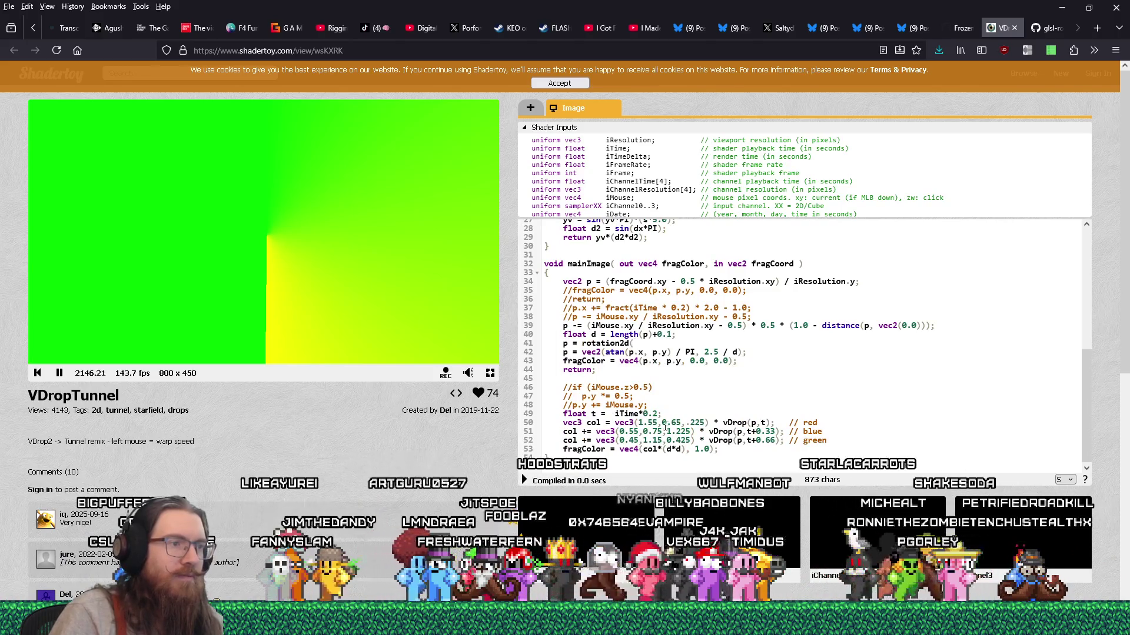
pyautogui.write('i')
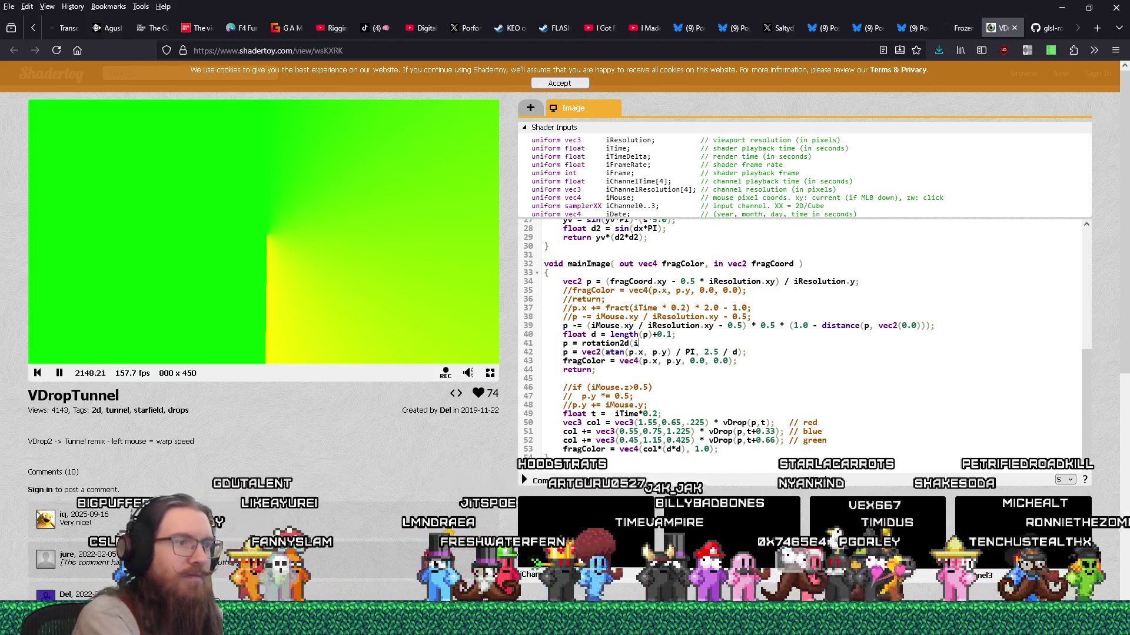
pyautogui.write('Time * 0.')
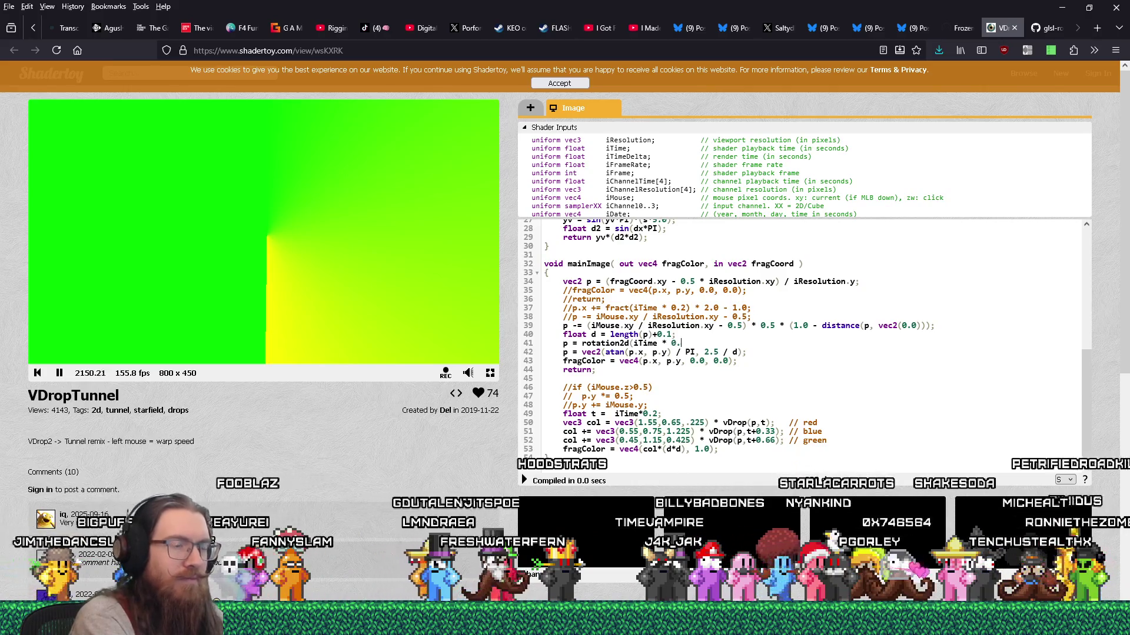
pyautogui.write('2)')
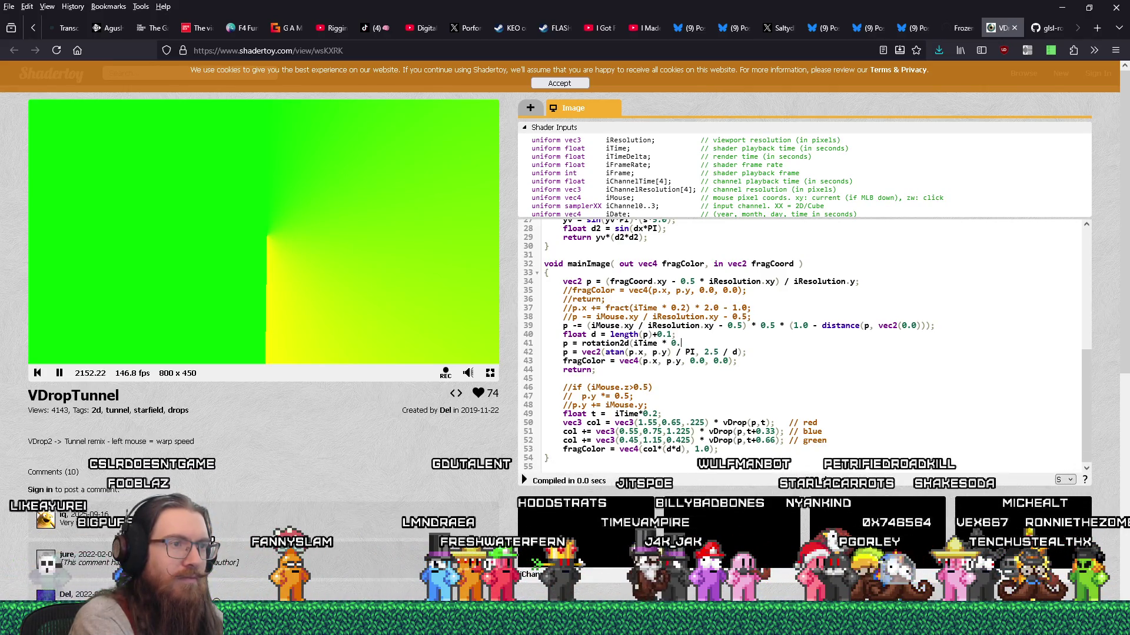
pyautogui.write(';')
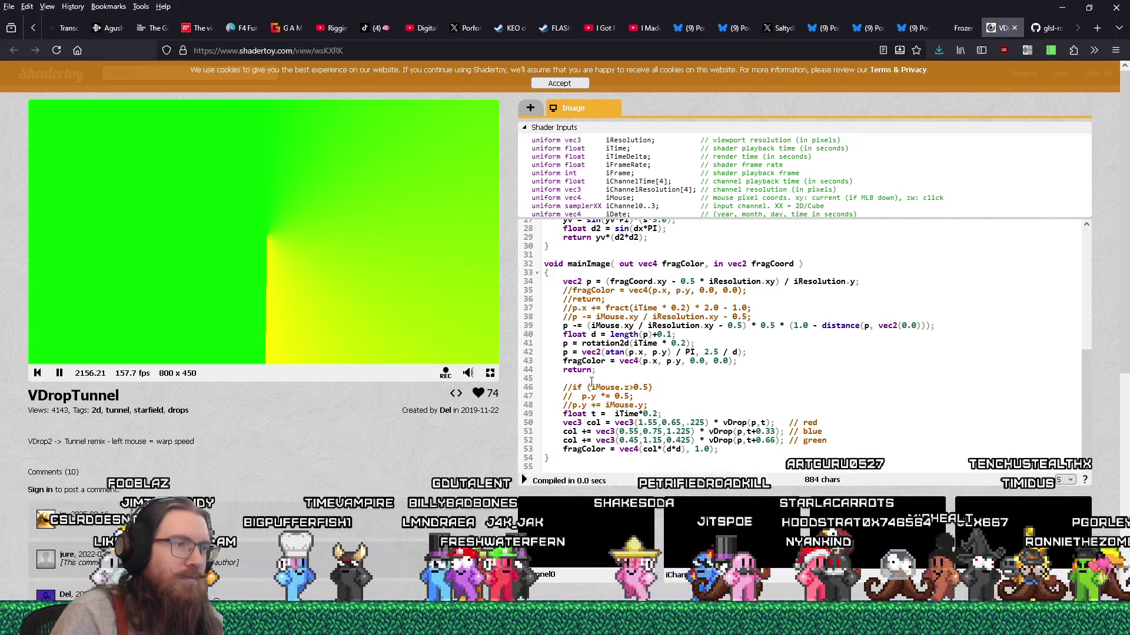
pyautogui.write('//')
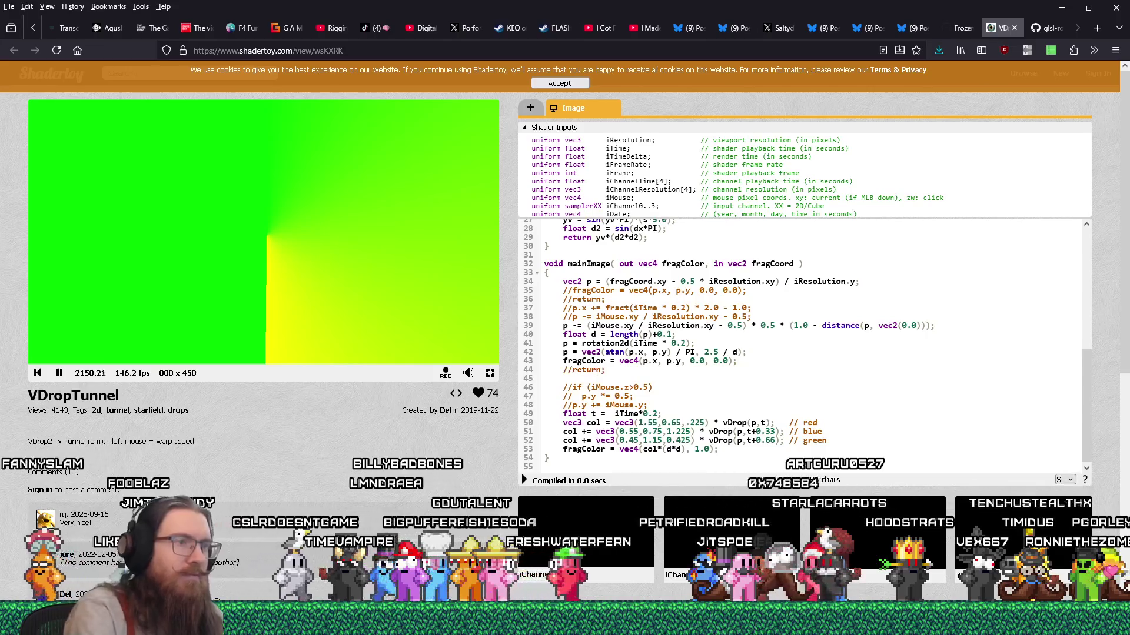
pyautogui.press('BackSpace')
pyautogui.press('BackSpace')
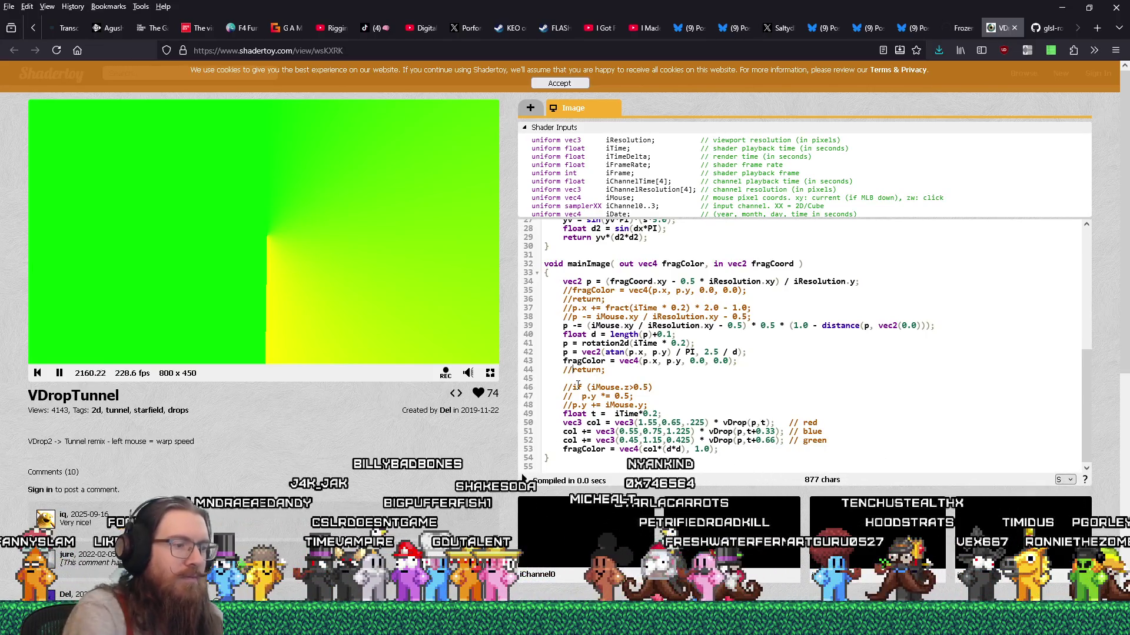
pyautogui.click(524, 480)
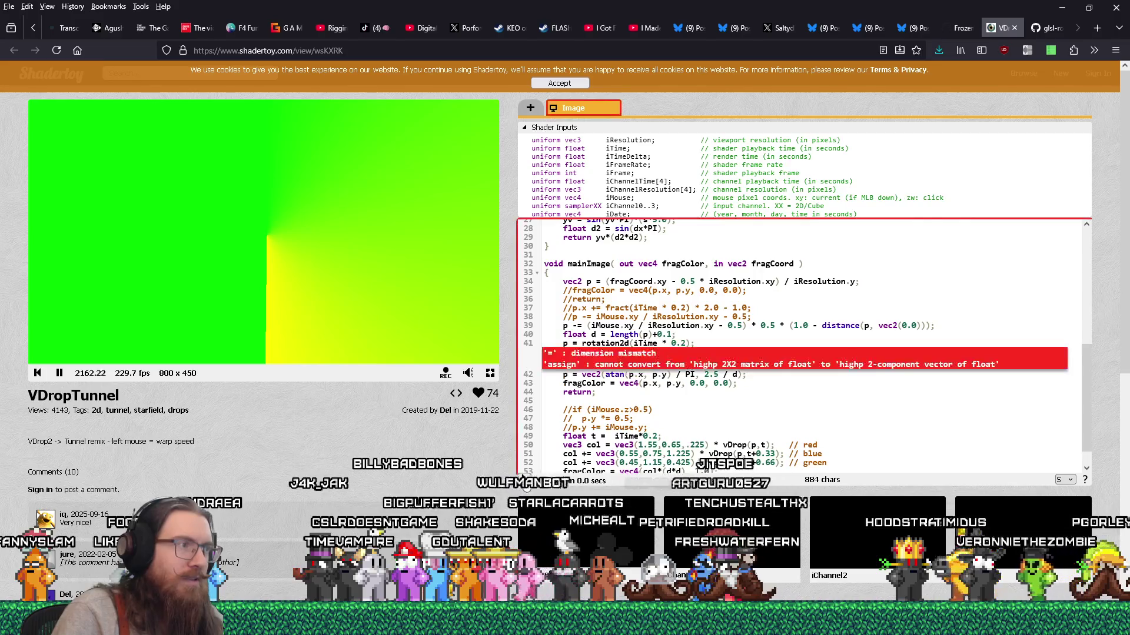
# Step: Fix line 41 to 'p = rotation2d(iTime * 0.2) * p;' and recompile
pyautogui.scroll(-1, 669, 334)
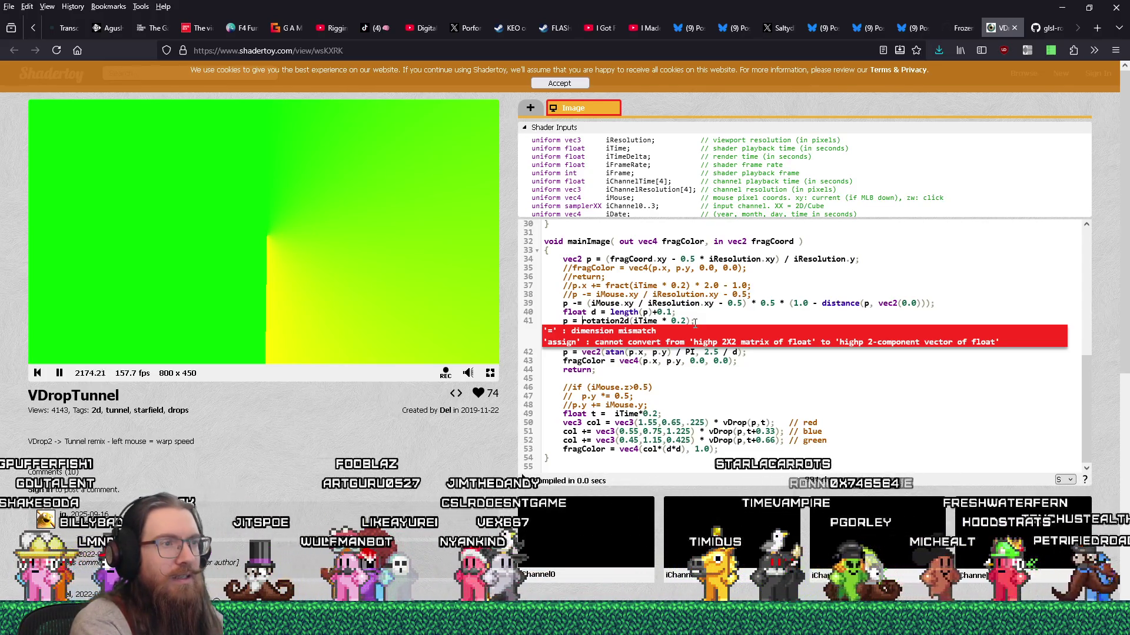
pyautogui.click(695, 323)
pyautogui.write('* p')
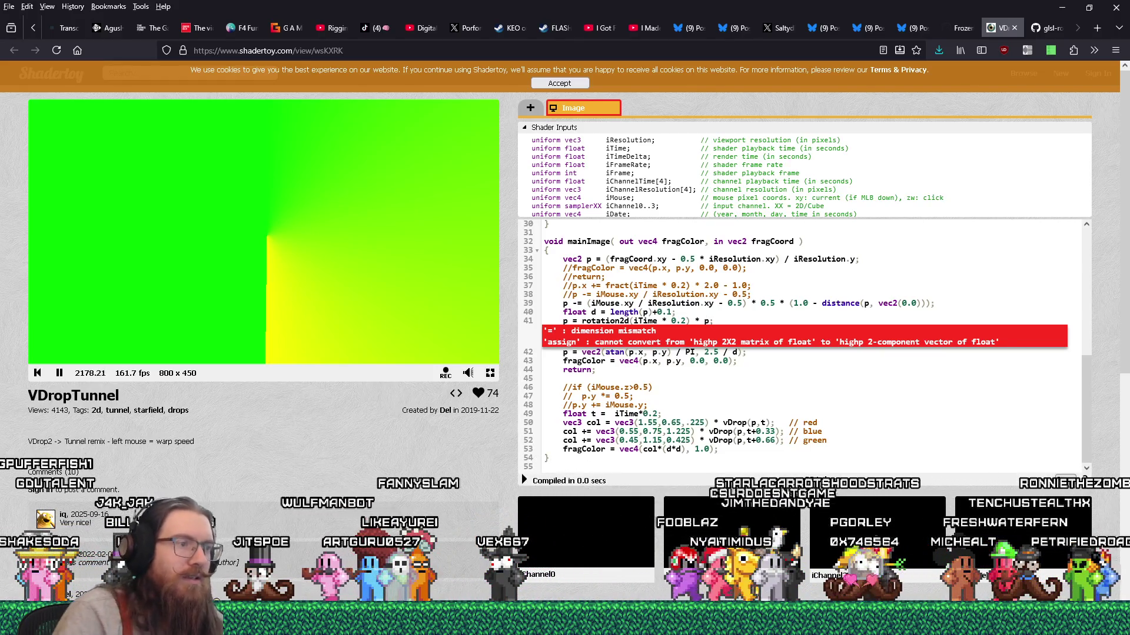
pyautogui.click(525, 481)
pyautogui.write('//')
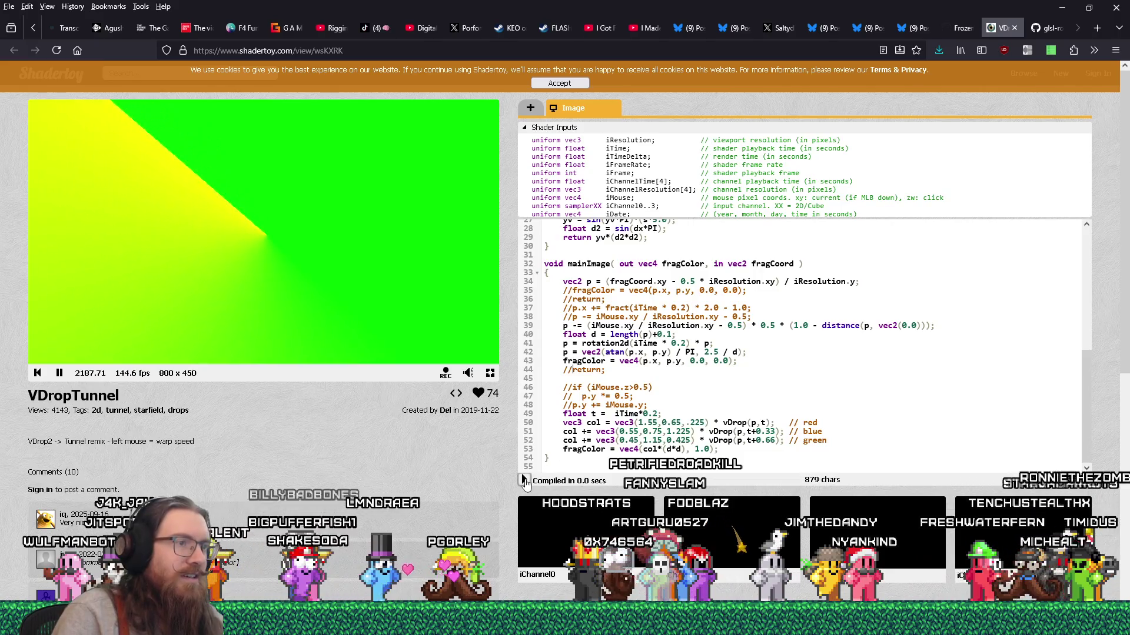
pyautogui.write('/')
pyautogui.click(524, 480)
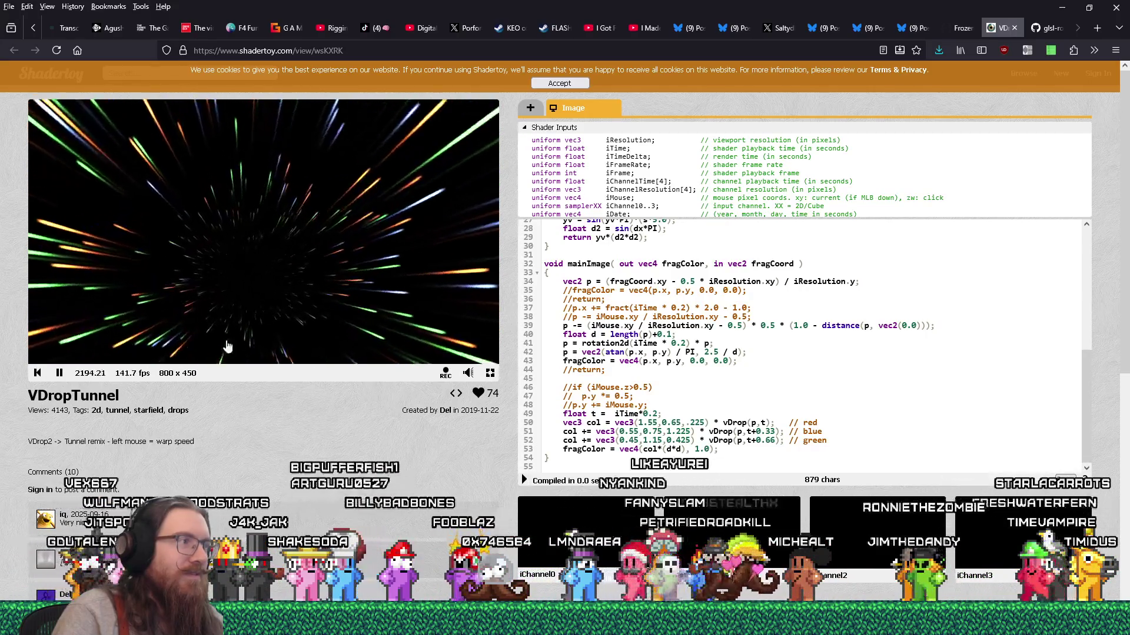
# Step: Steer the tunnel's vanishing point in the preview, then snap the Twitch dashboard to the right half
pyautogui.moveTo(300, 198); pyautogui.dragTo(193, 260)
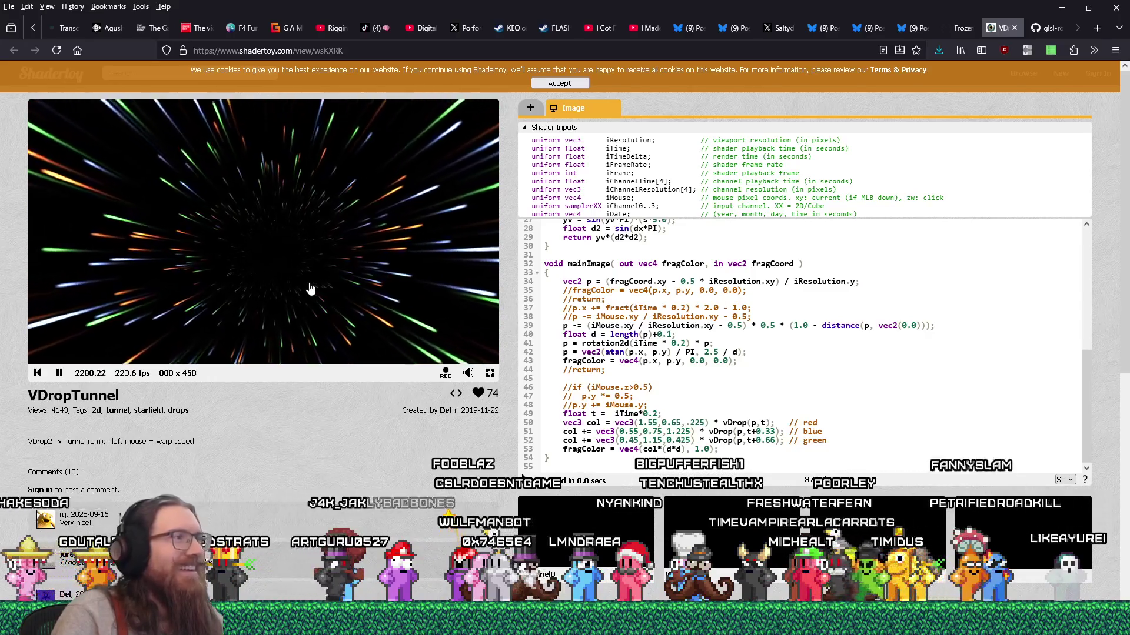
pyautogui.moveTo(310, 289); pyautogui.dragTo(309, 198)
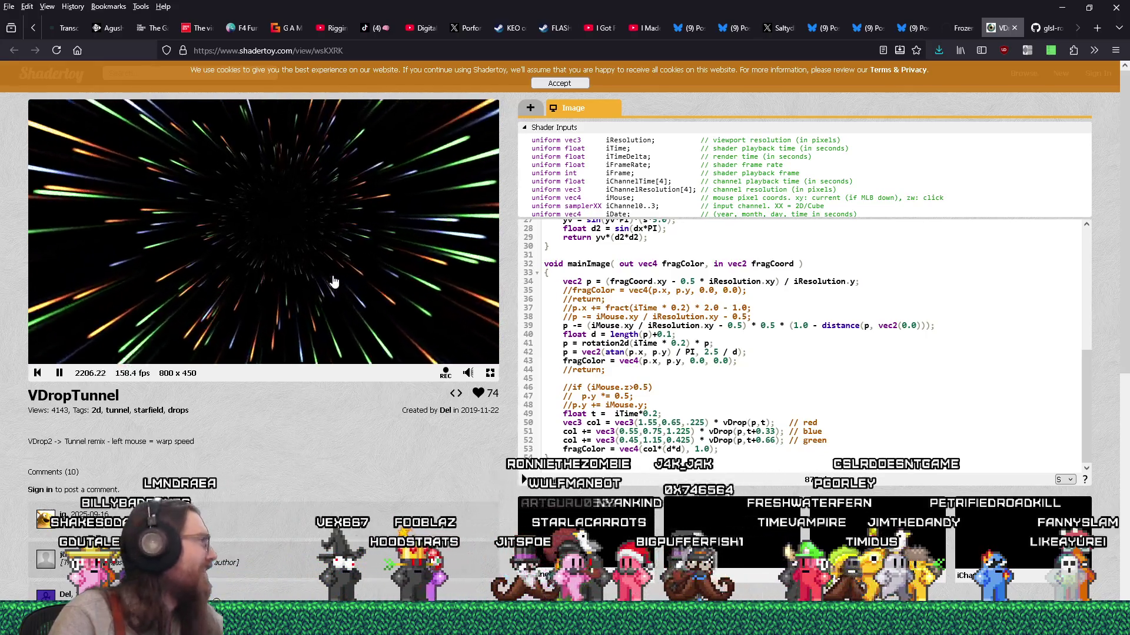
pyautogui.hotkey('alt', 'Tab')
pyautogui.moveTo(527, 40); pyautogui.dragTo(945, 29)
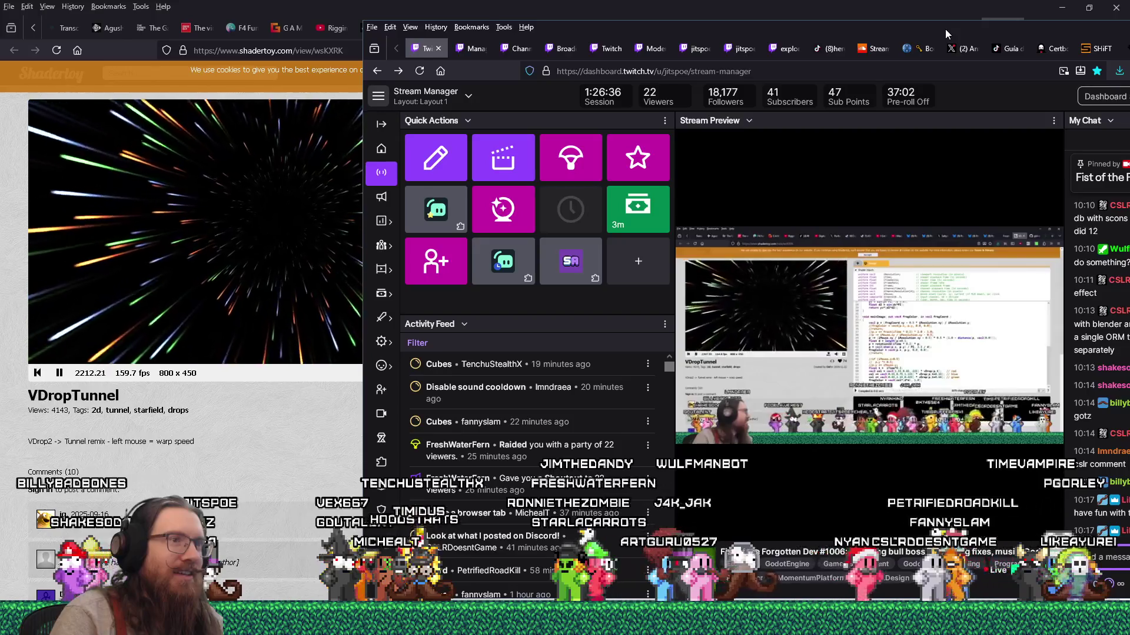
# Step: Show the Twitch Stream Preview full screen, then return to the normal view
pyautogui.moveTo(703, 298)
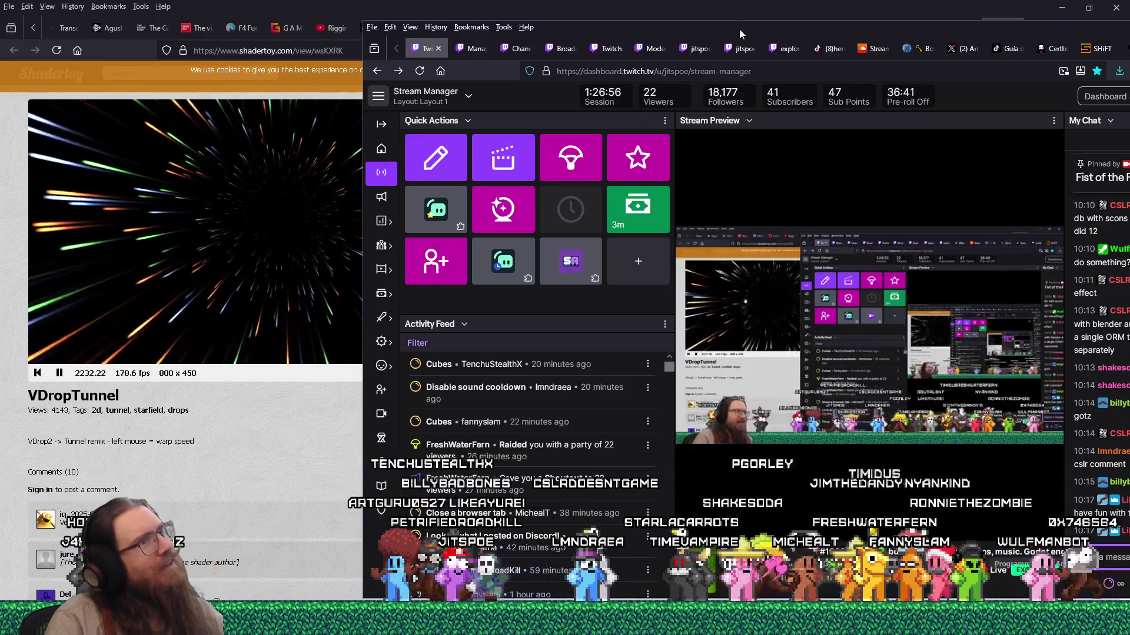
pyautogui.moveTo(929, 465)
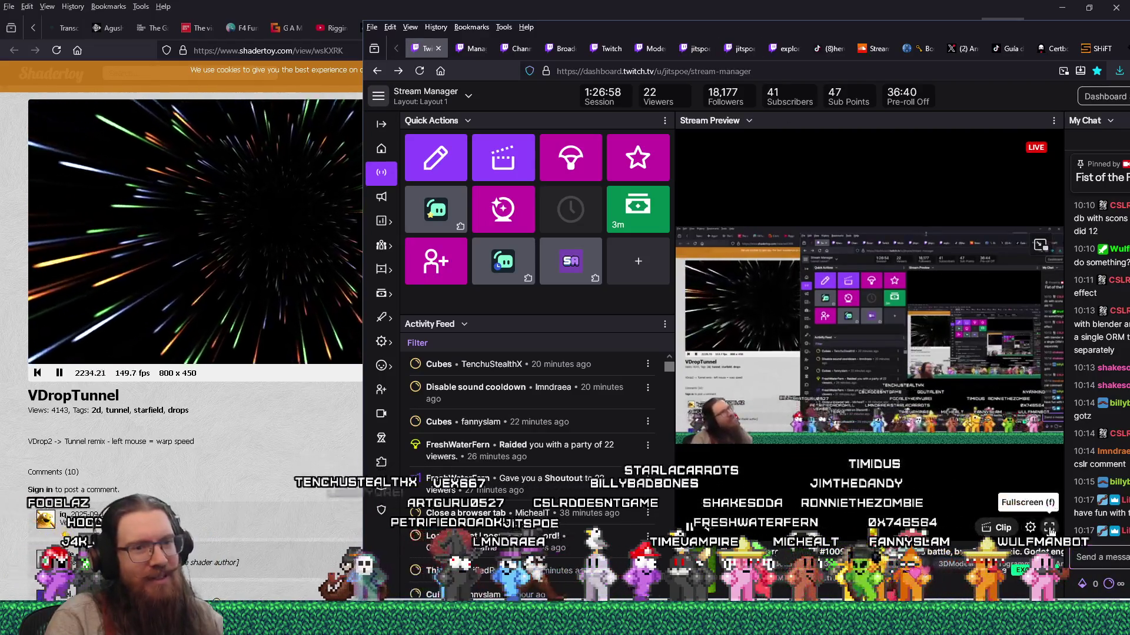
pyautogui.click(1049, 527)
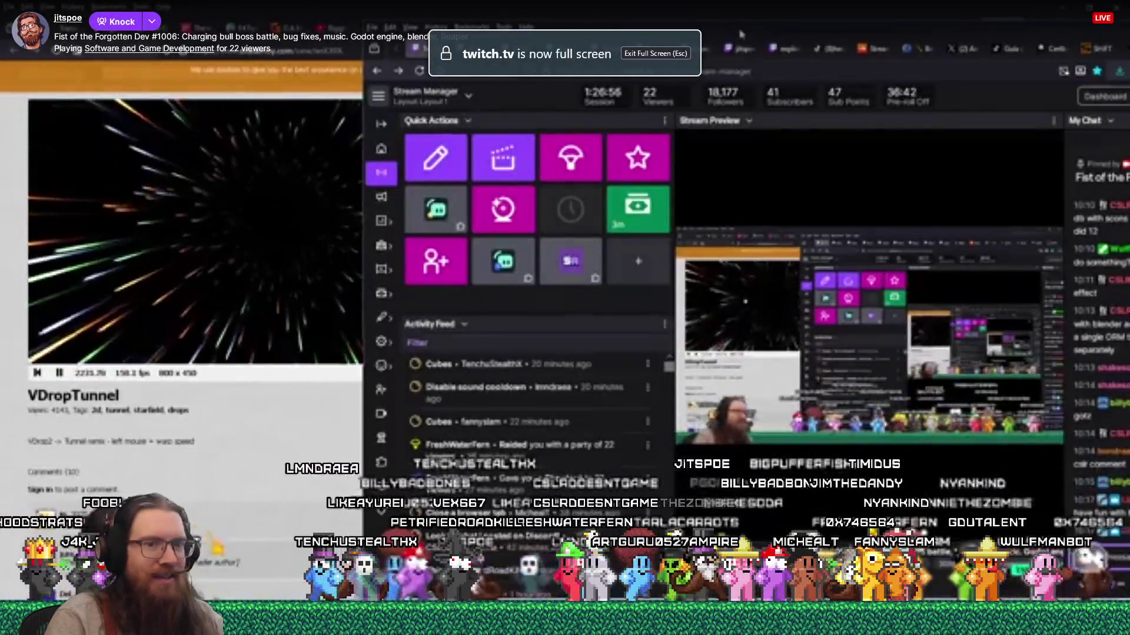
pyautogui.press('Escape')
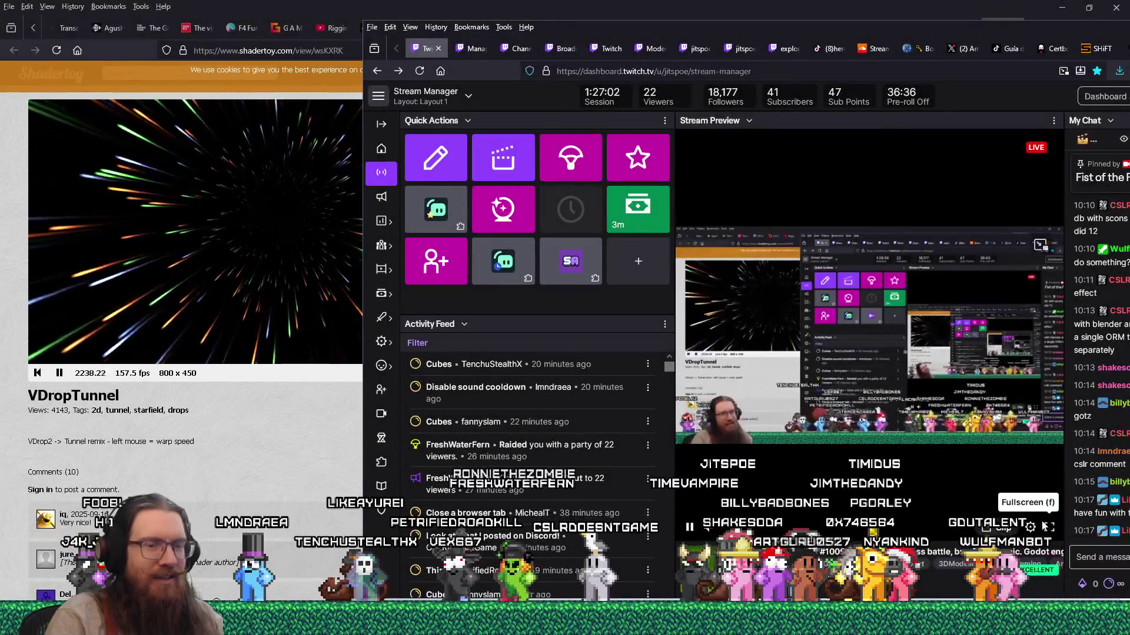
# Step: Set the preview quality to 1080p60 (Source) and drag the dashboard off-screen
pyautogui.click(1030, 527)
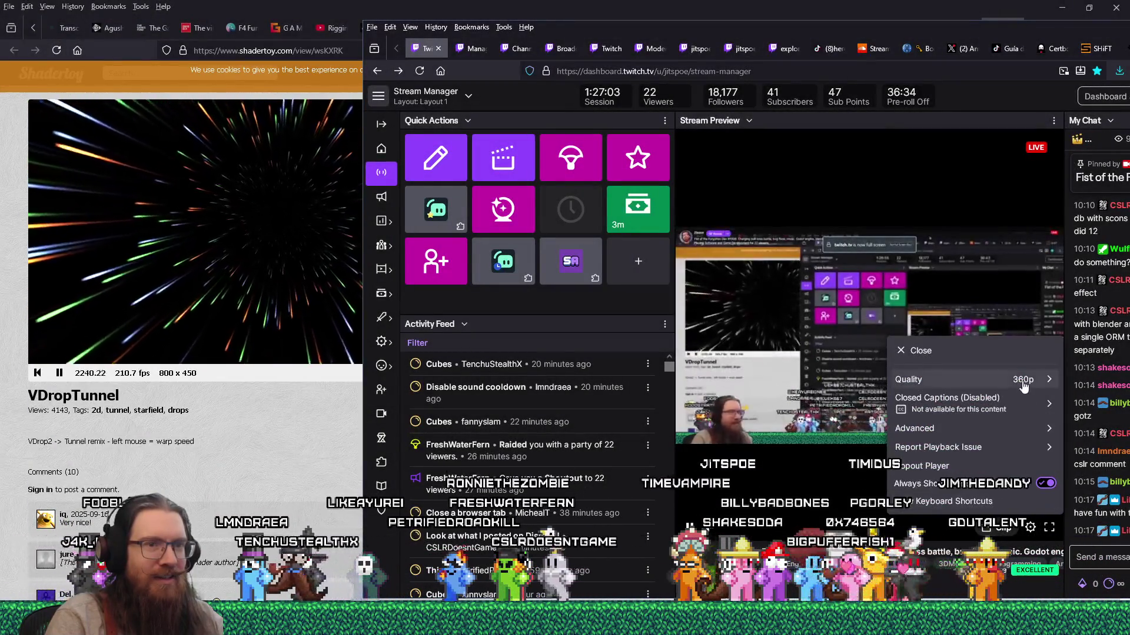
pyautogui.click(966, 381)
pyautogui.click(900, 427)
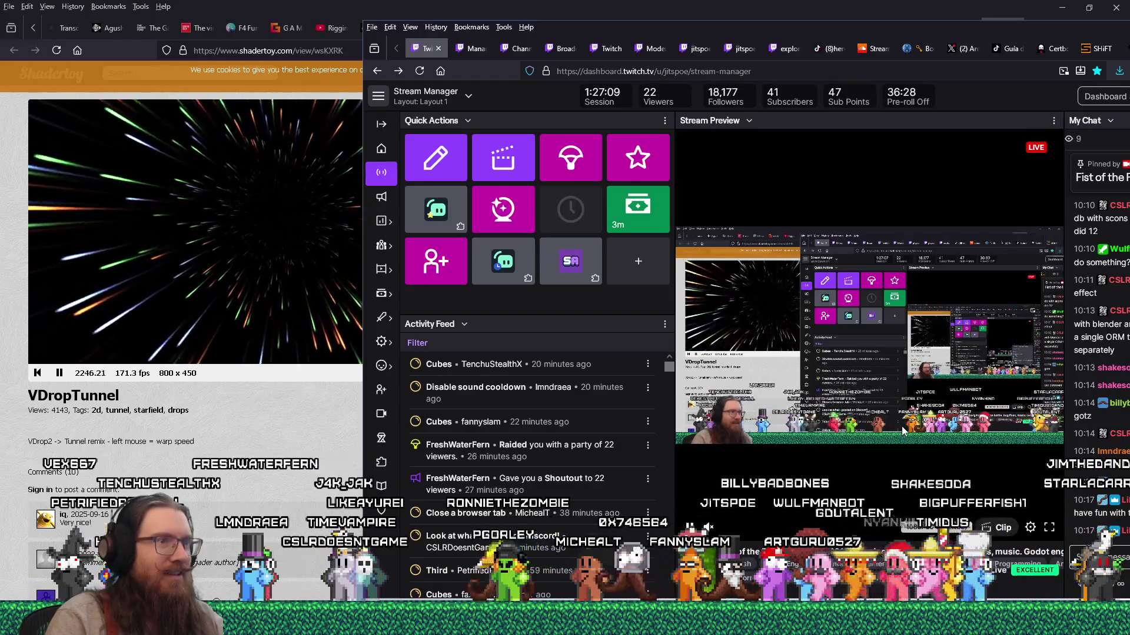
pyautogui.click(1032, 529)
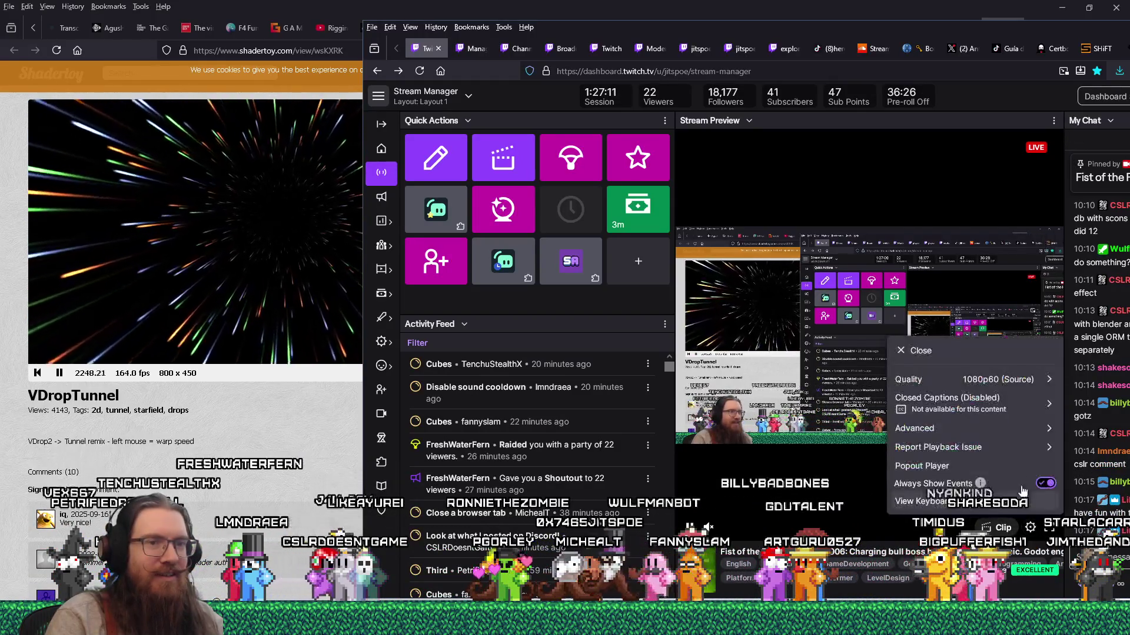
pyautogui.click(1009, 381)
pyautogui.click(911, 482)
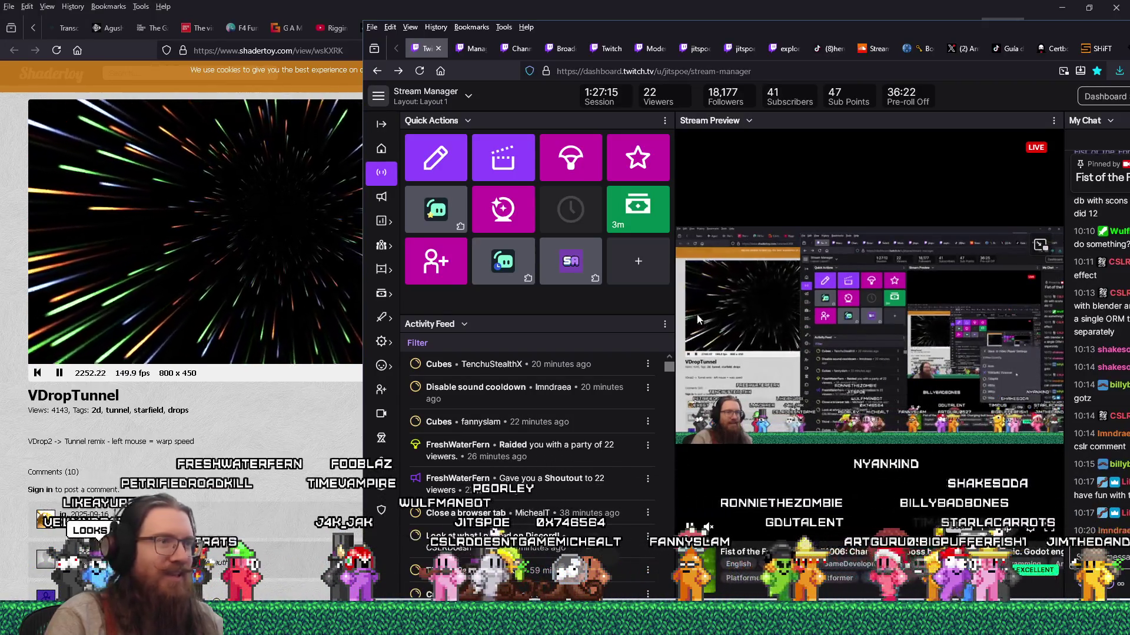
pyautogui.moveTo(831, 27)
pyautogui.mouseDown()
pyautogui.moveTo(842, 29)
pyautogui.moveTo(0, 56)
pyautogui.mouseUp()
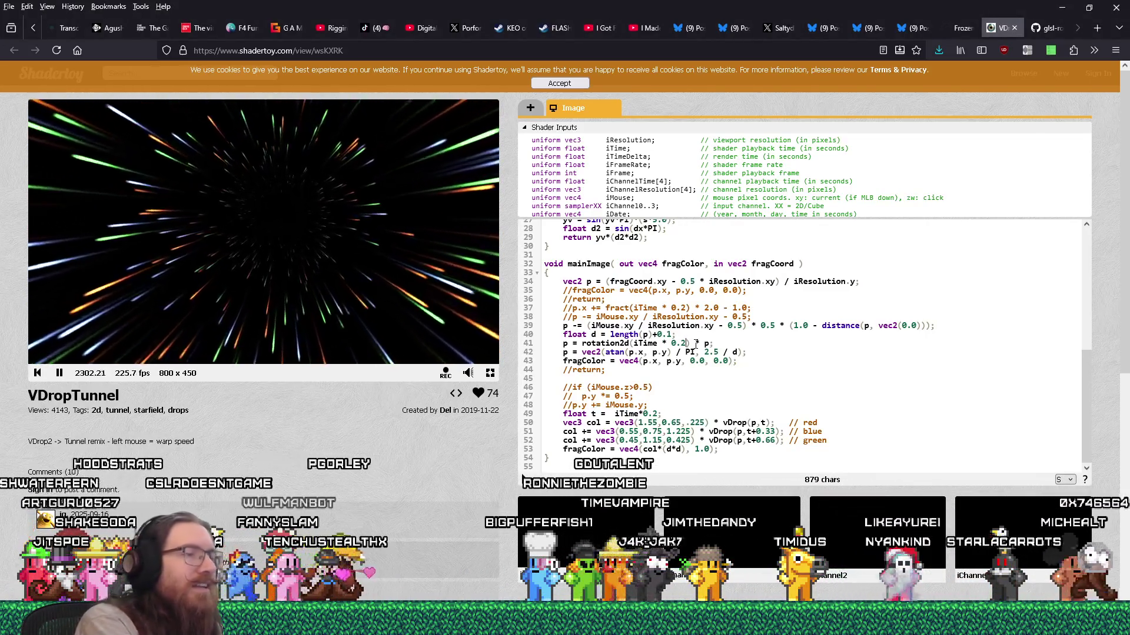
# Step: Recompile the shader and locate the d * d term near line 53
pyautogui.hotkey('alt', 'Return')
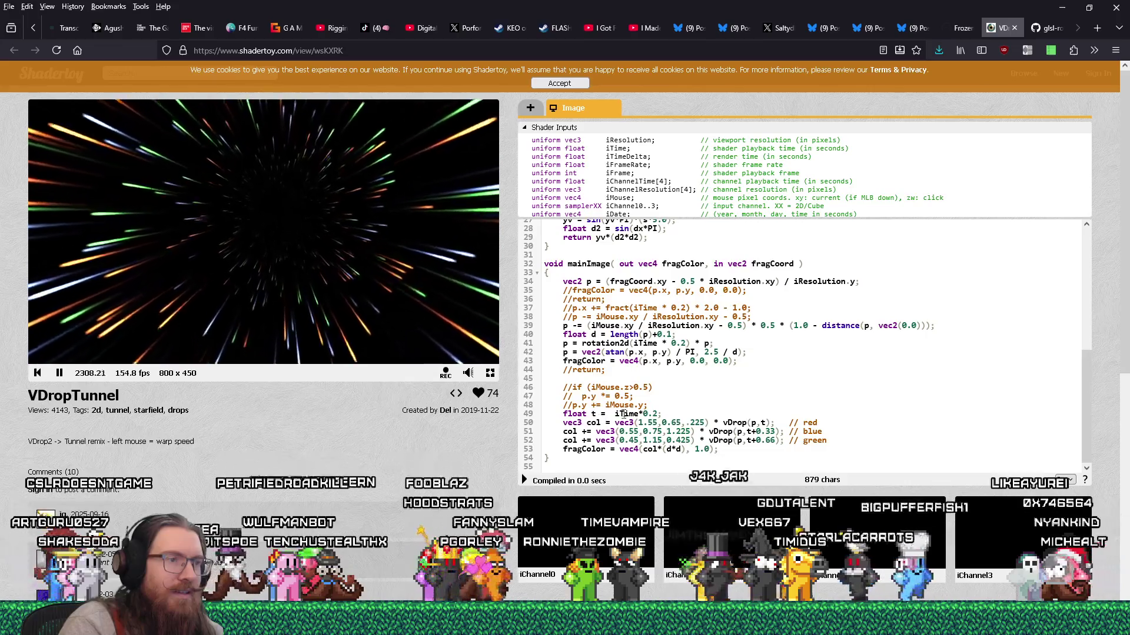
pyautogui.scroll(2, 622, 329)
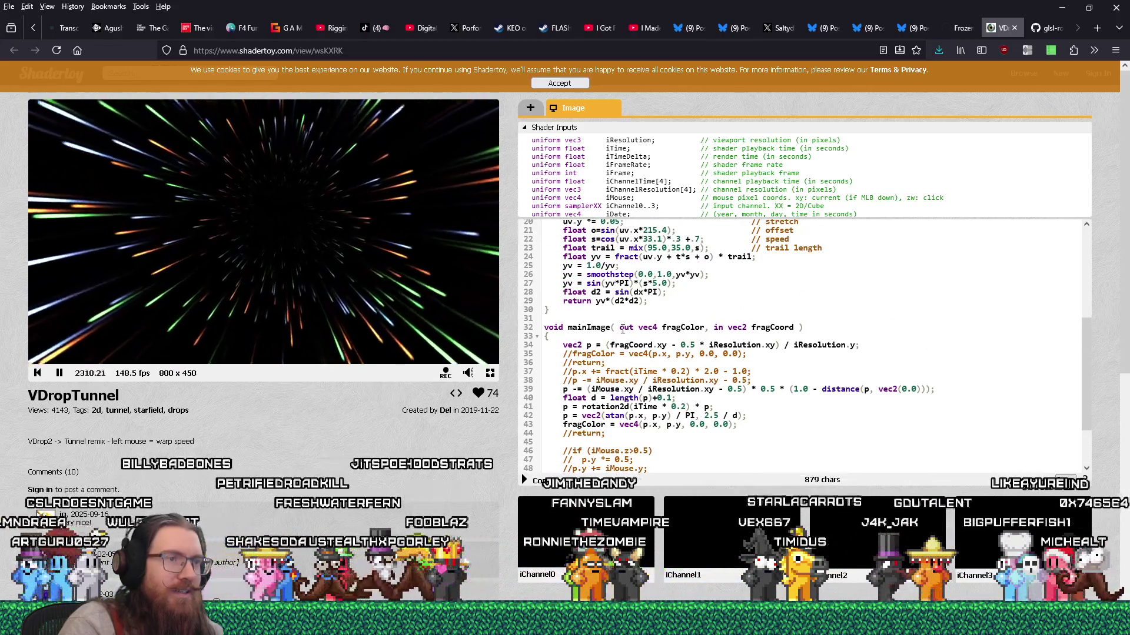
pyautogui.scroll(-2, 623, 329)
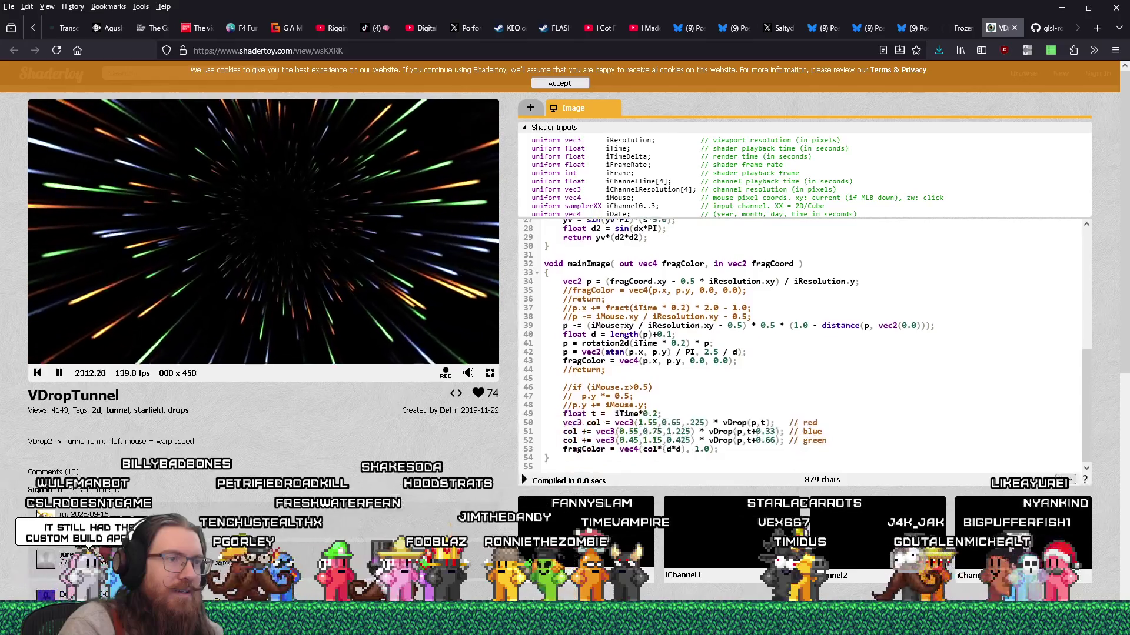
pyautogui.click(682, 450)
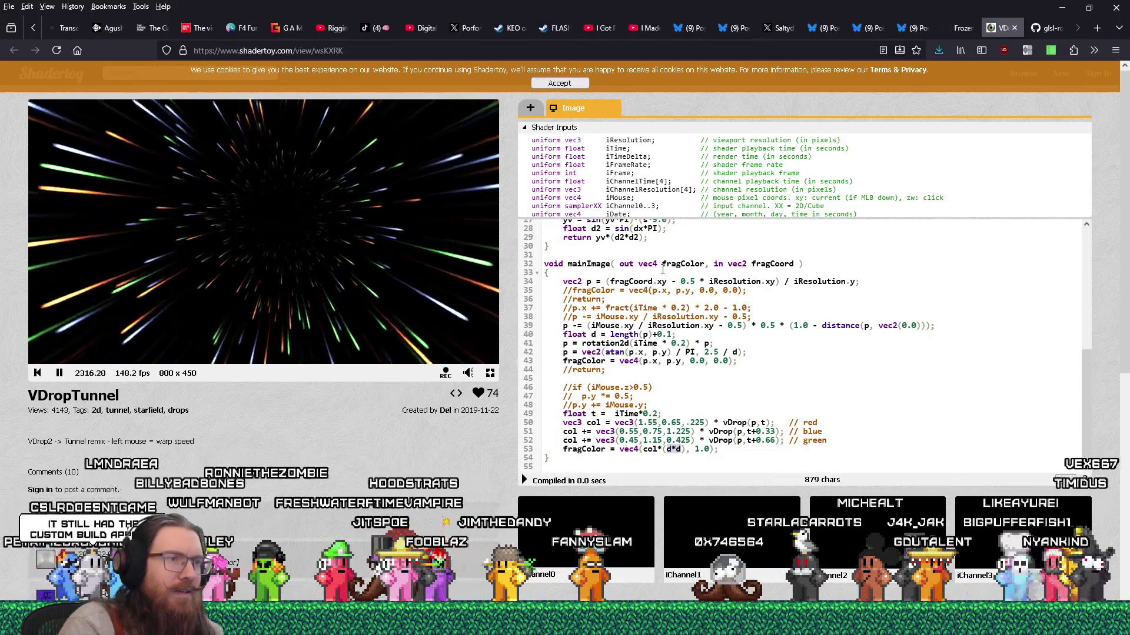
pyautogui.hotkey('ctrl', 'f')
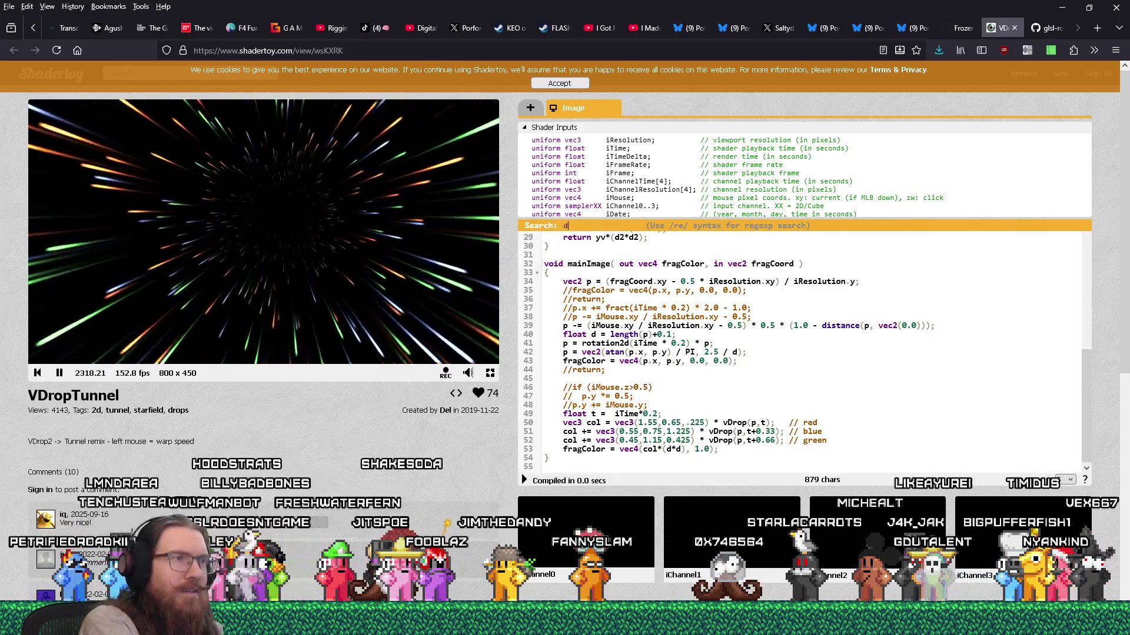
pyautogui.press('Escape')
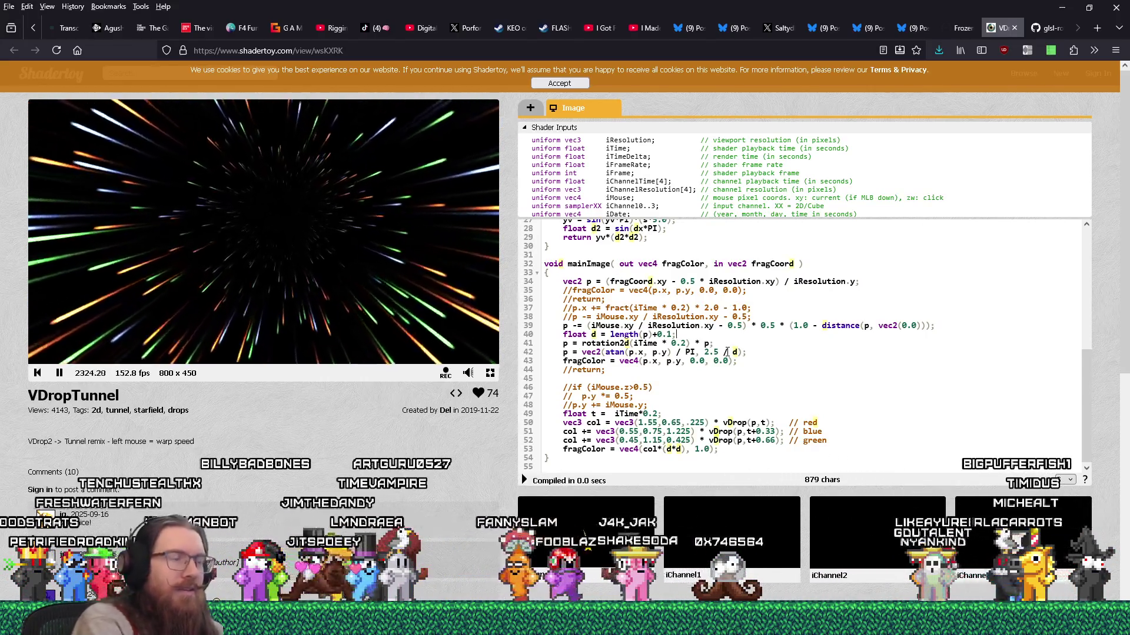
# Step: Move the 'float d = length(p)+0.1;' line above the rotation line
pyautogui.hotkey('shift', 'Home')
pyautogui.hotkey('ctrl', 'x')
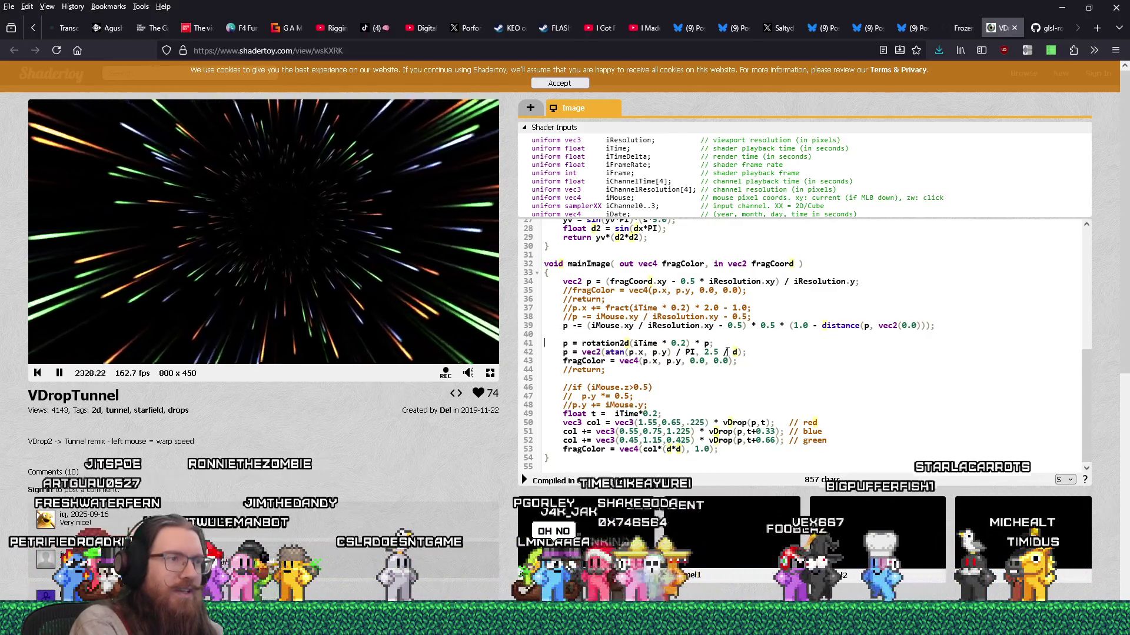
pyautogui.press('Down')
pyautogui.press('Return')
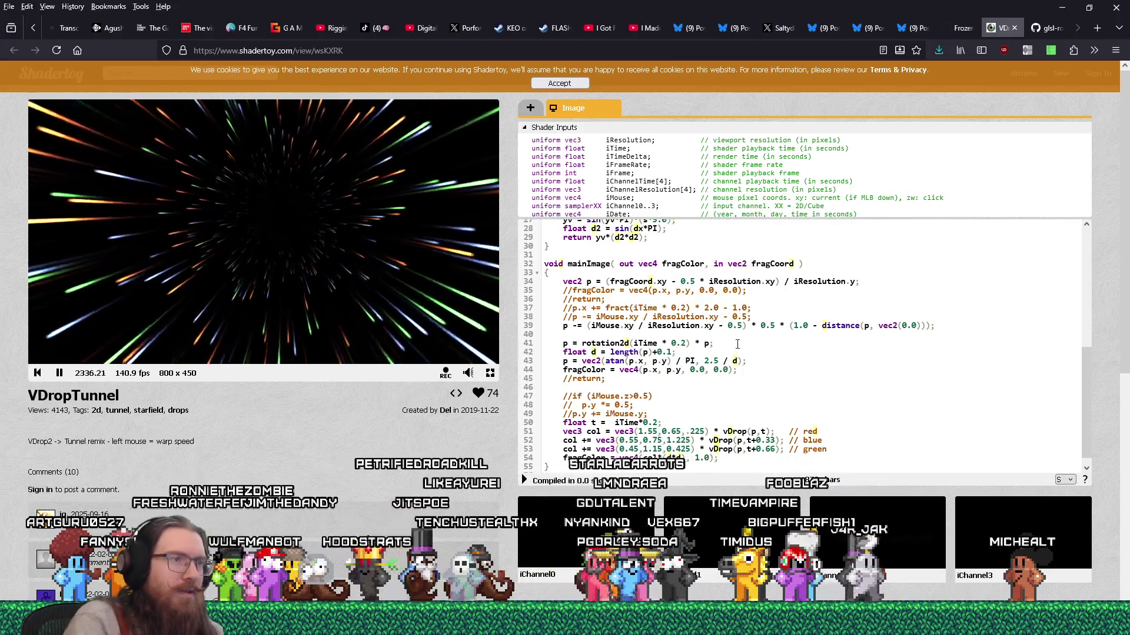
pyautogui.hotkey('ctrl', 'd')
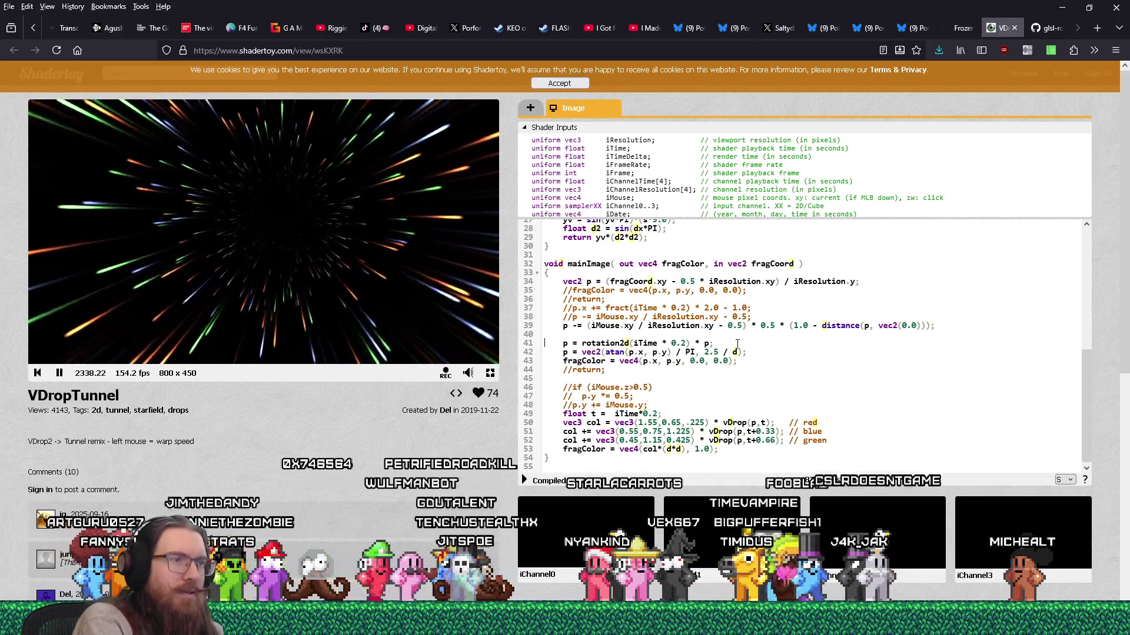
pyautogui.hotkey('ctrl', 'z')
pyautogui.press('Delete')
pyautogui.write('* (')
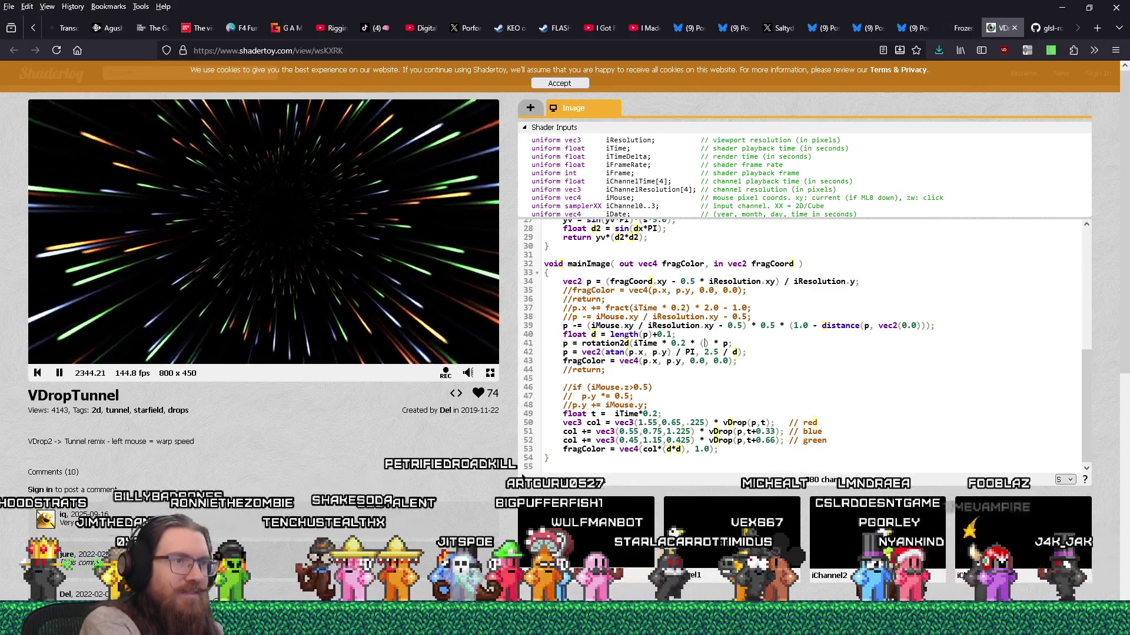
# Step: Change the rotation angle to iTime * 0.002 * (d * d) and recompile
pyautogui.write('d * d(')
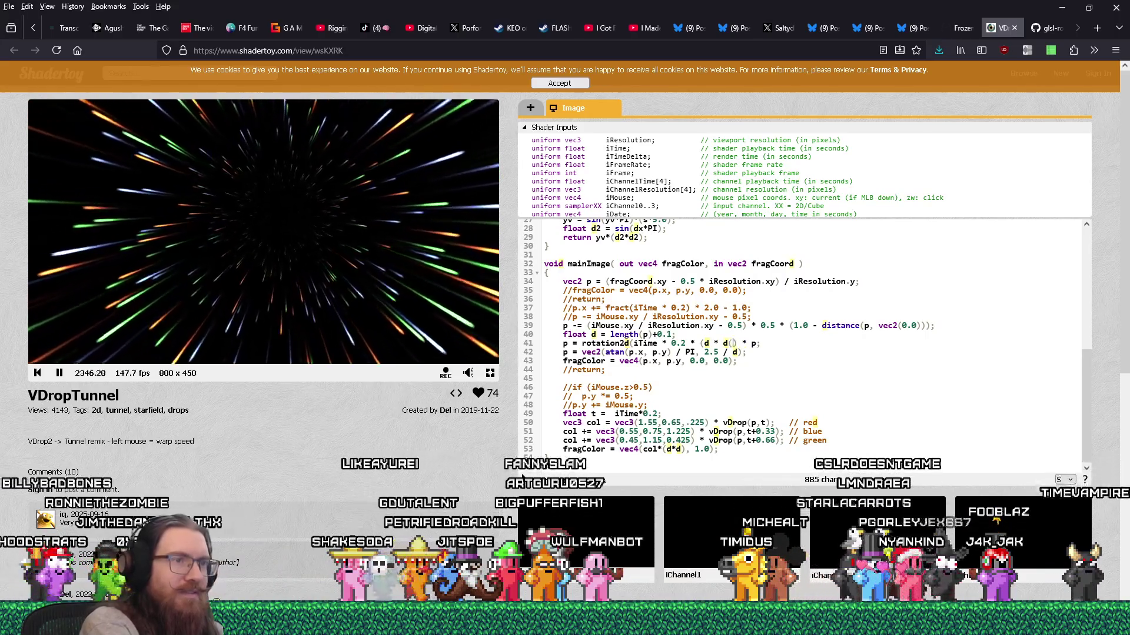
pyautogui.write(')')
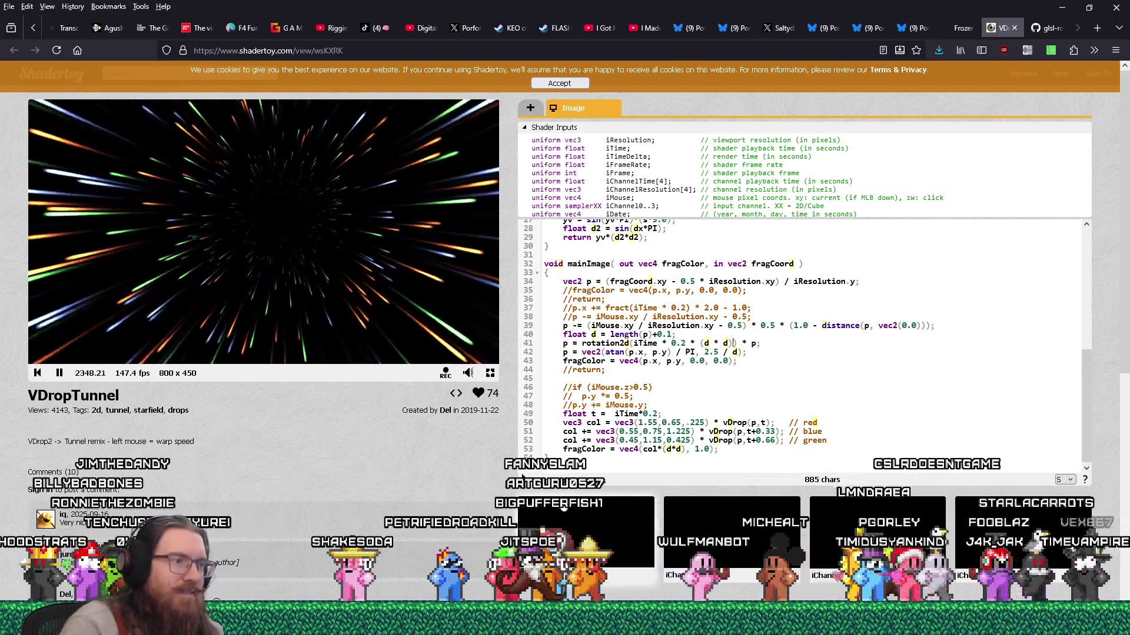
pyautogui.hotkey('alt', 'Return')
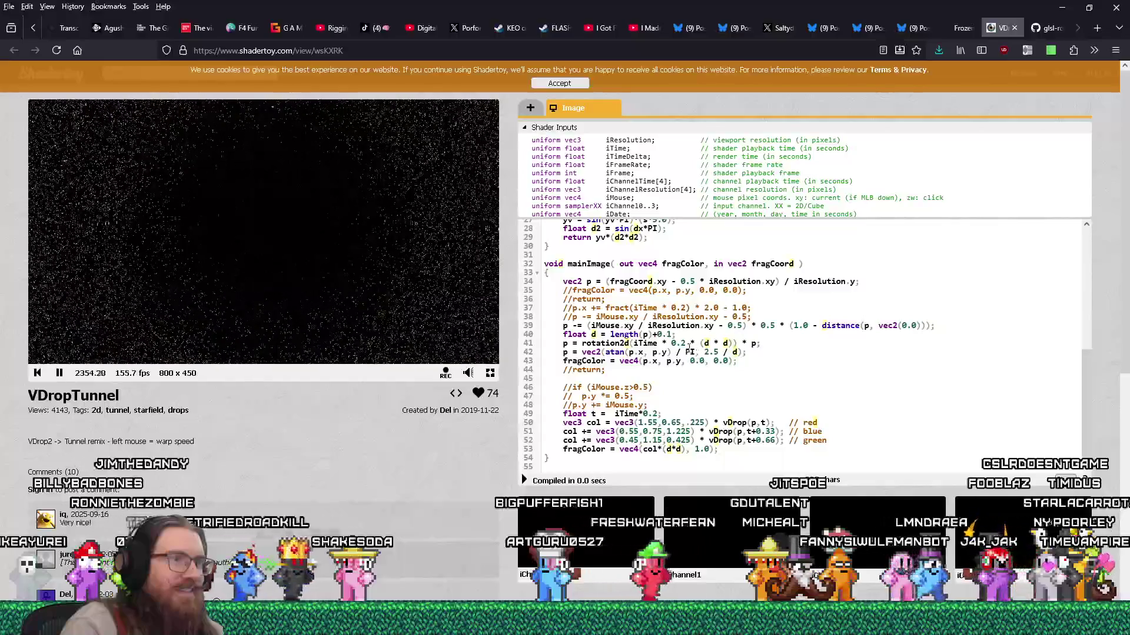
pyautogui.write('00')
pyautogui.click(524, 482)
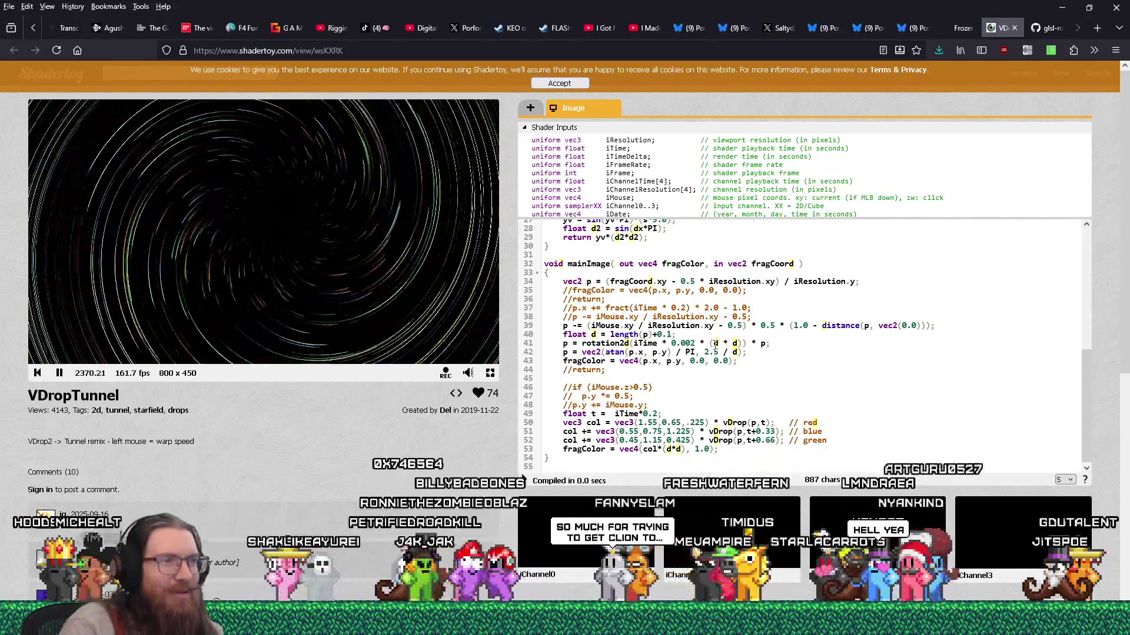
pyautogui.moveTo(716, 344); pyautogui.dragTo(734, 347)
# Step: Replace '* (d * d)' with '/ d', shrink the constant to 0.0002, and recompile
pyautogui.click(702, 342)
pyautogui.moveTo(700, 343); pyautogui.dragTo(742, 342)
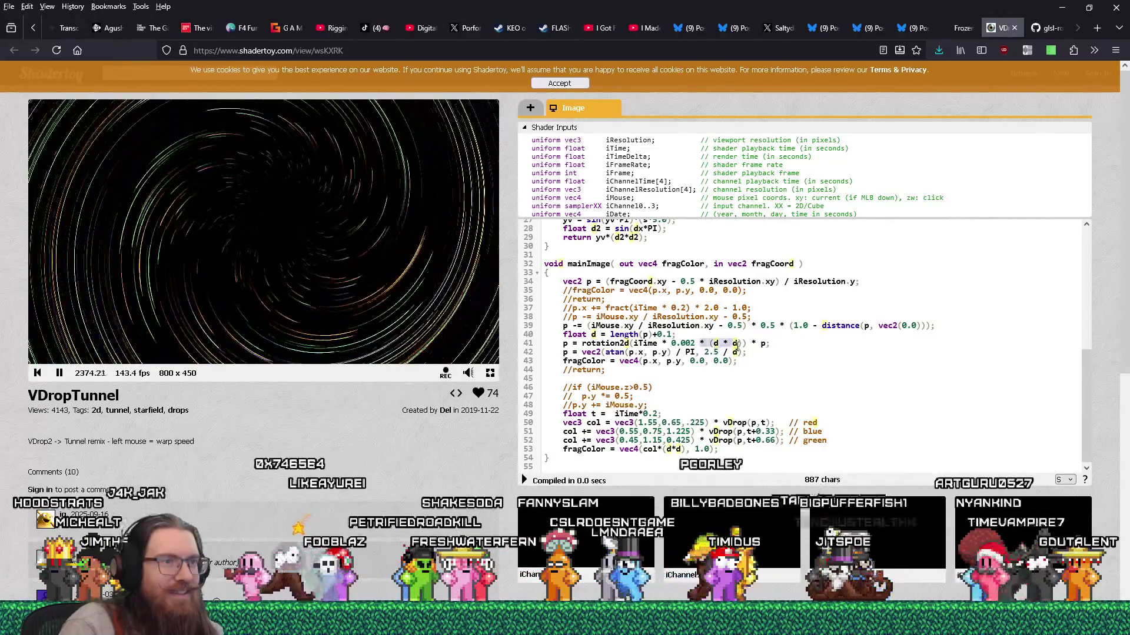
pyautogui.write('/ ')
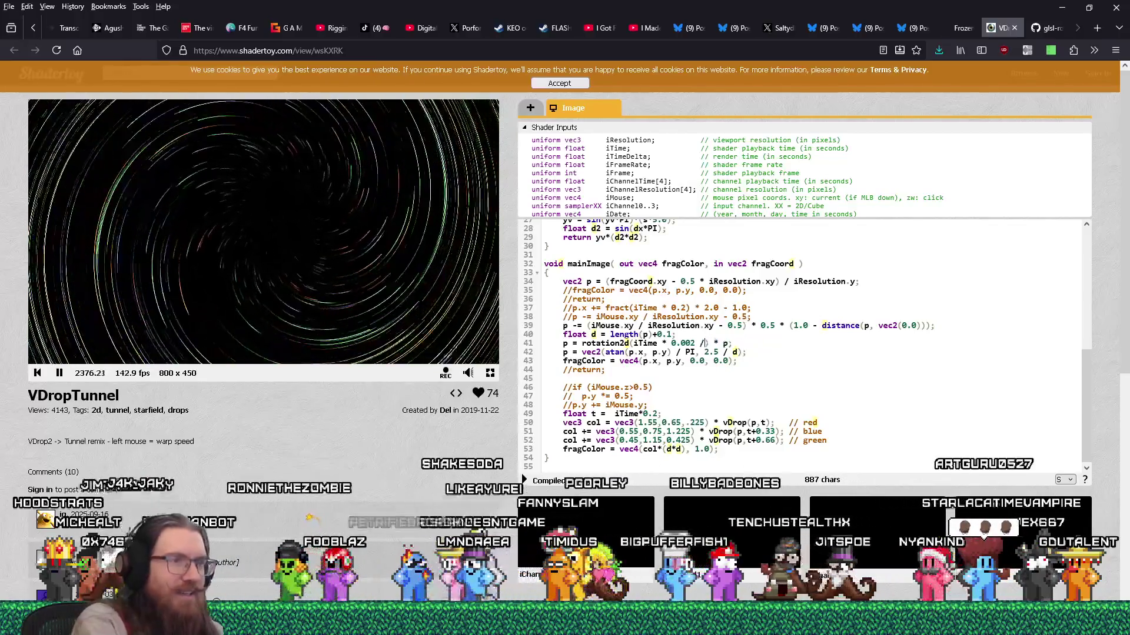
pyautogui.write('d')
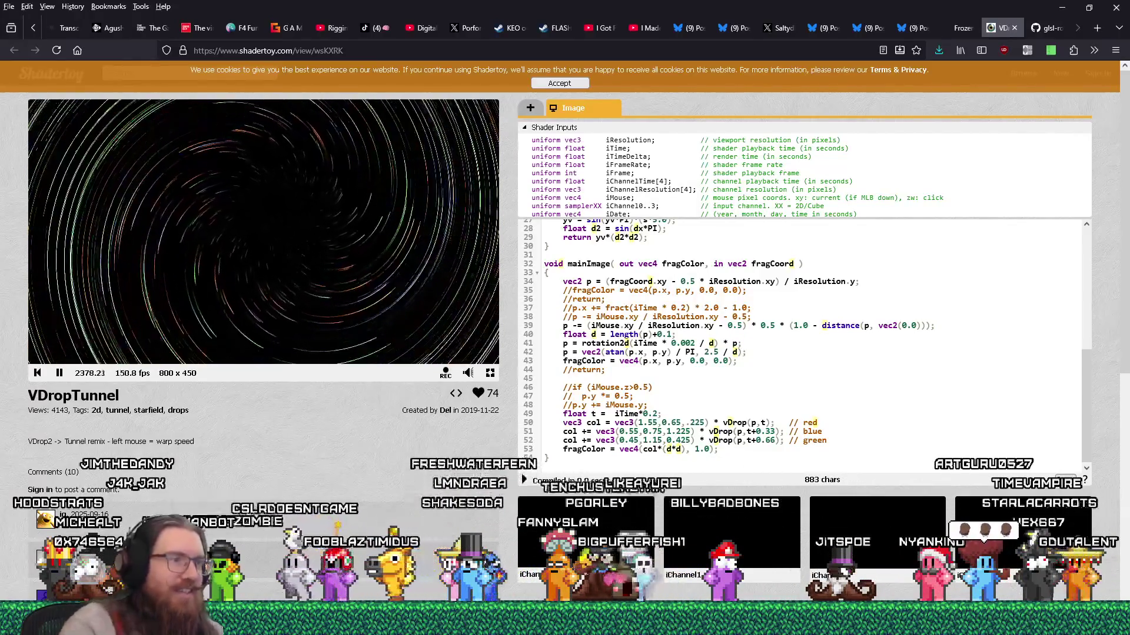
pyautogui.hotkey('alt', 'Return')
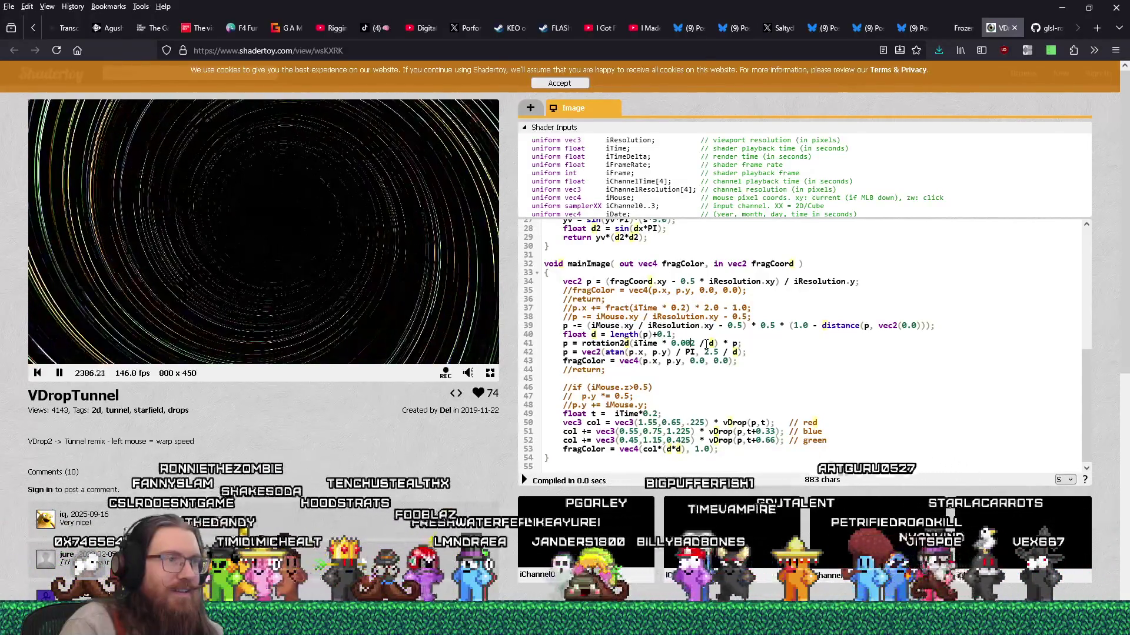
pyautogui.write('00')
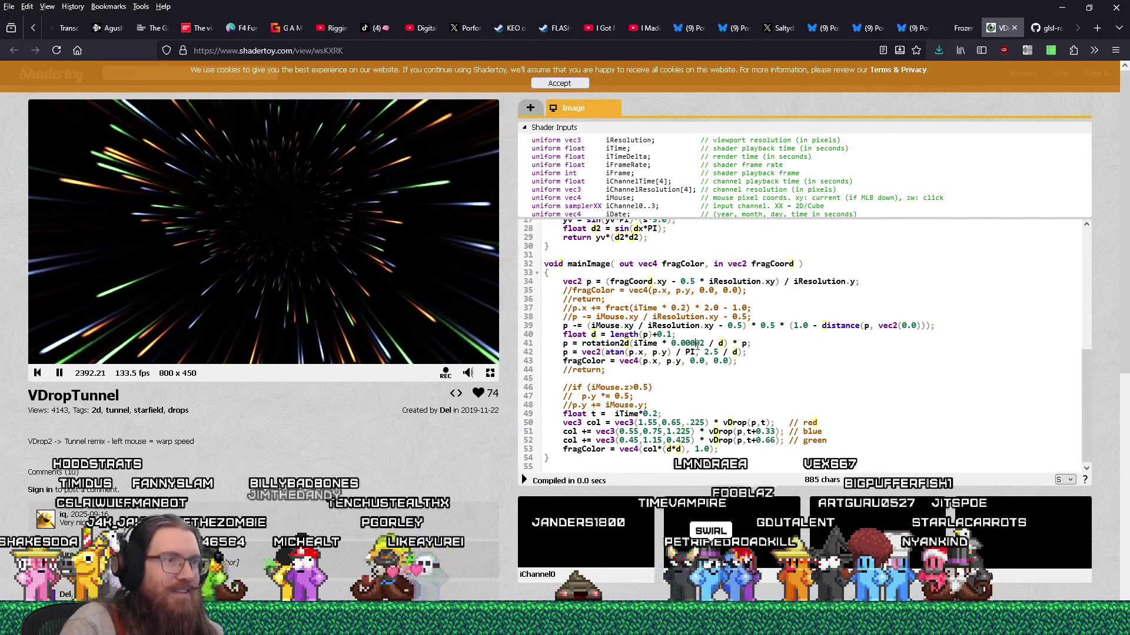
pyautogui.click(524, 480)
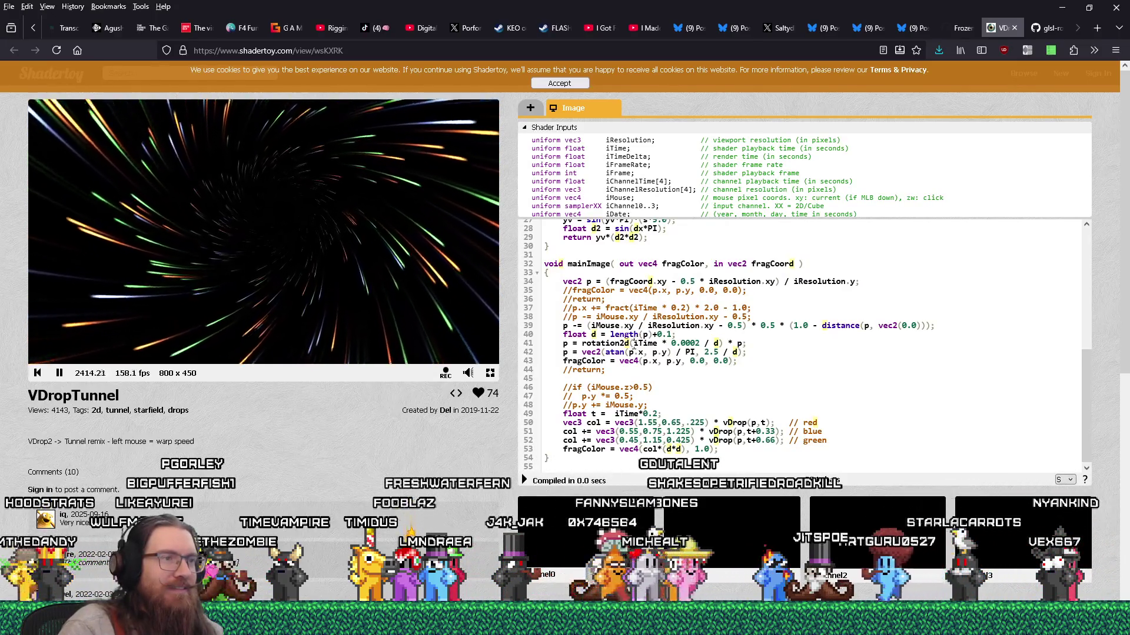
pyautogui.click(633, 343)
# Step: Negate iTime in rotation2d to reverse the twist and recompile
pyautogui.write('-')
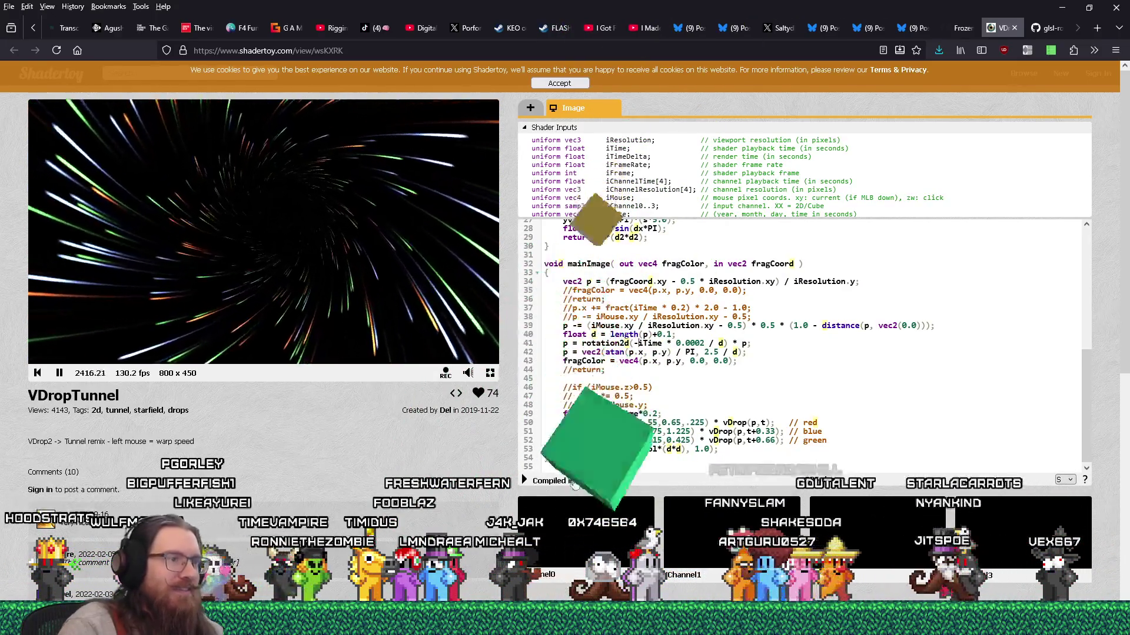
pyautogui.click(524, 481)
pyautogui.click(524, 480)
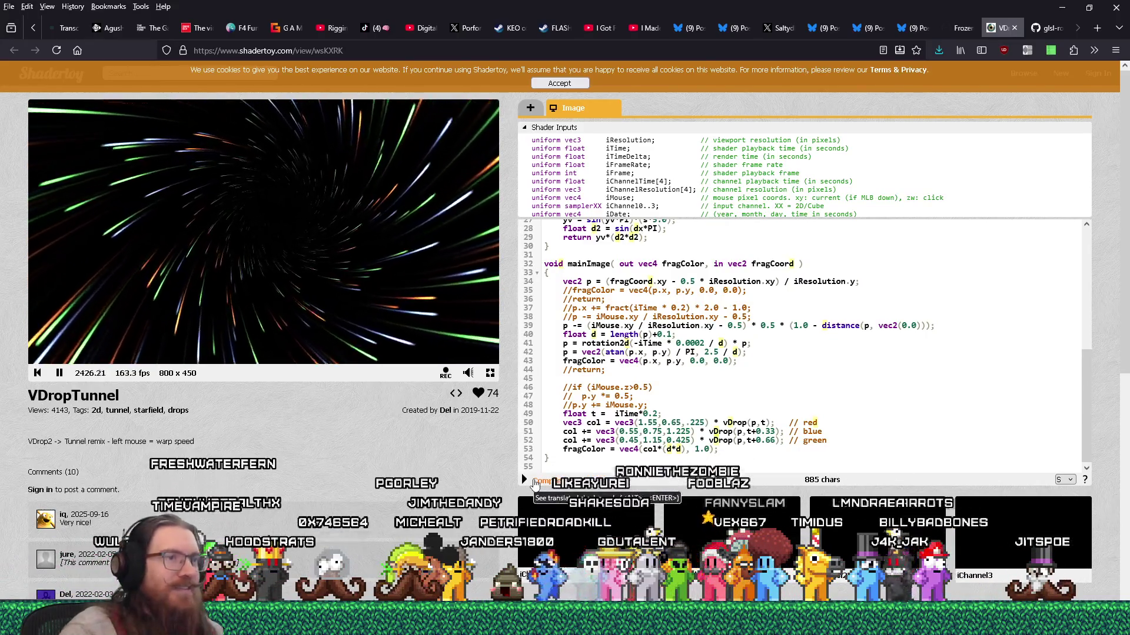
# Step: Edit the rotation constant to give -iTime * 0.00008 / d, then steer the tunnel centre
pyautogui.click(705, 344)
pyautogui.write('0')
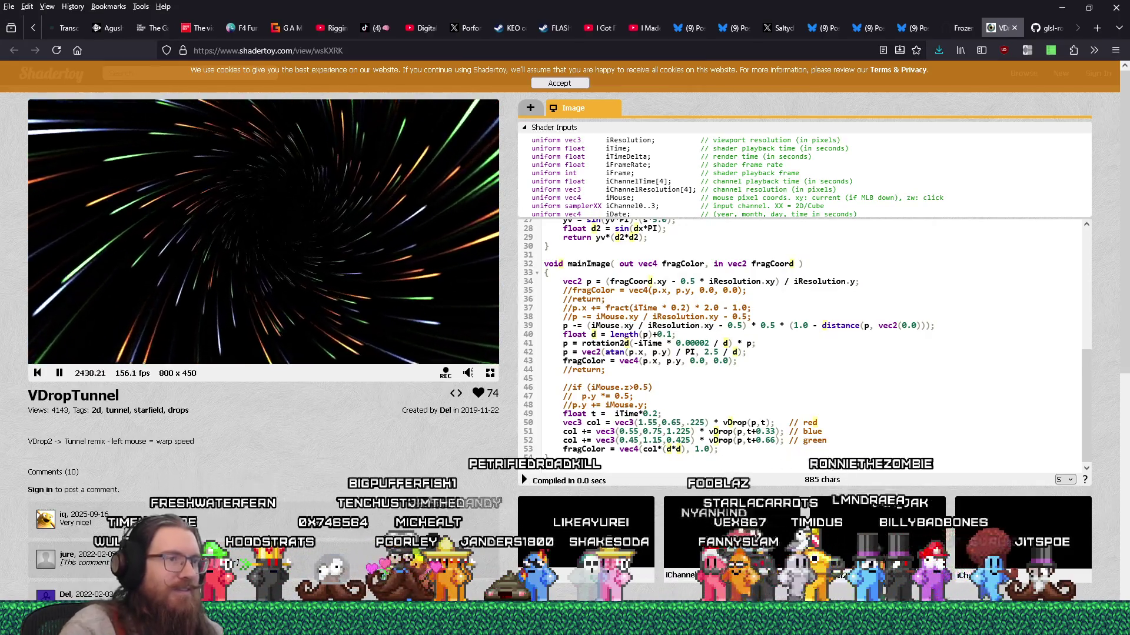
pyautogui.press('BackSpace')
pyautogui.write('5')
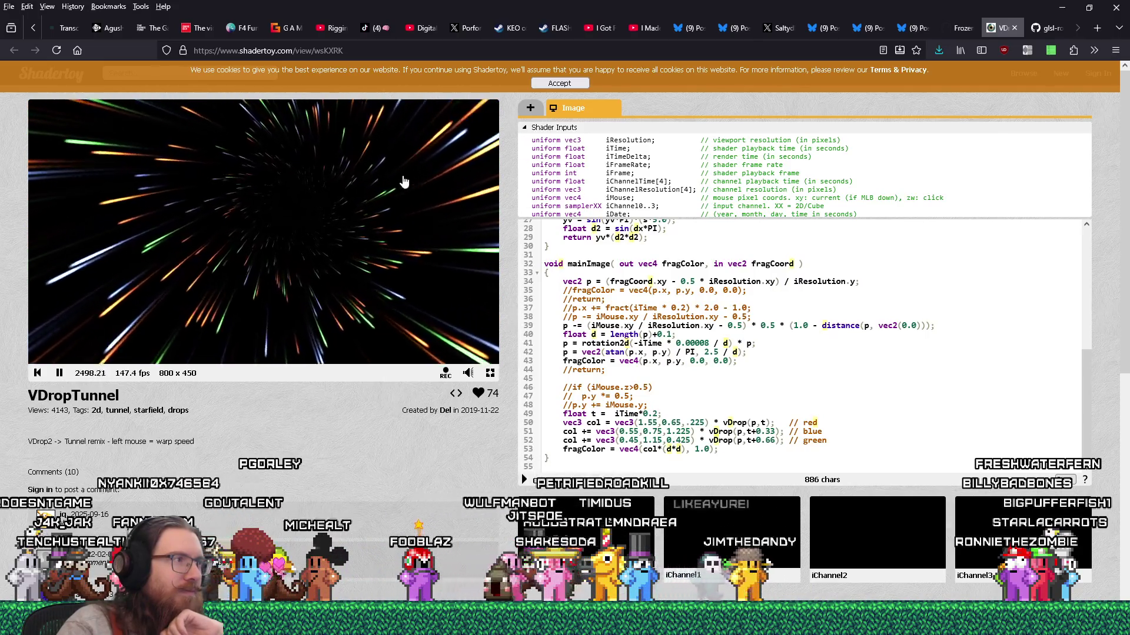
pyautogui.moveTo(346, 307)
pyautogui.mouseDown()
pyautogui.moveTo(371, 217)
pyautogui.moveTo(212, 192)
pyautogui.moveTo(230, 241)
pyautogui.moveTo(332, 318)
pyautogui.moveTo(227, 188)
pyautogui.moveTo(383, 239)
pyautogui.moveTo(305, 252)
pyautogui.moveTo(382, 226)
pyautogui.mouseUp()
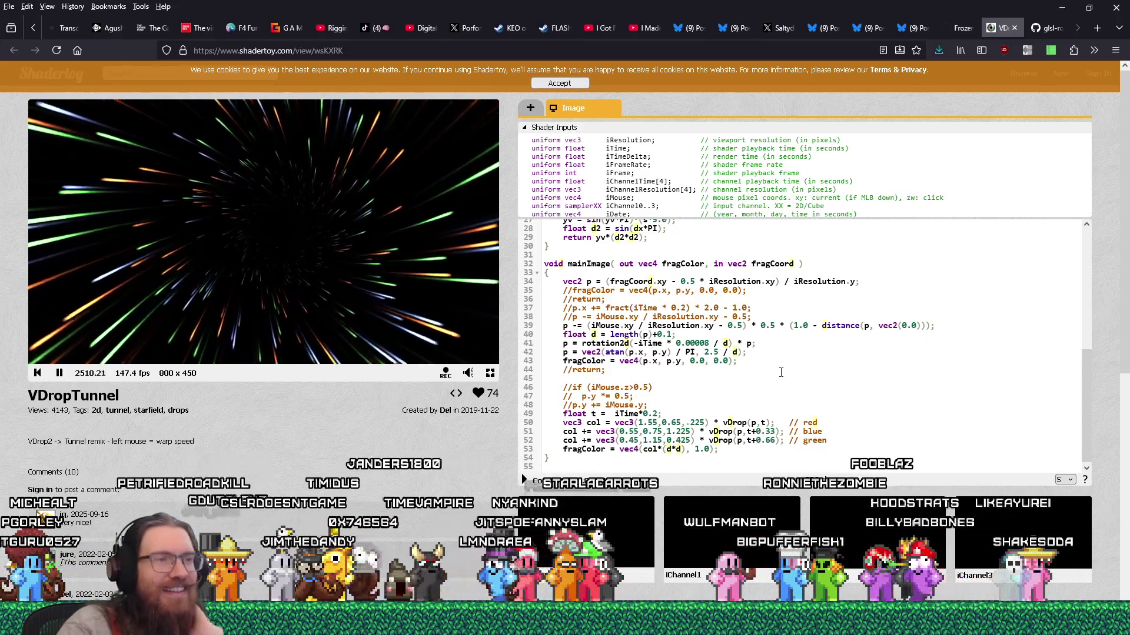
pyautogui.scroll(-2, 781, 373)
pyautogui.scroll(3, 802, 344)
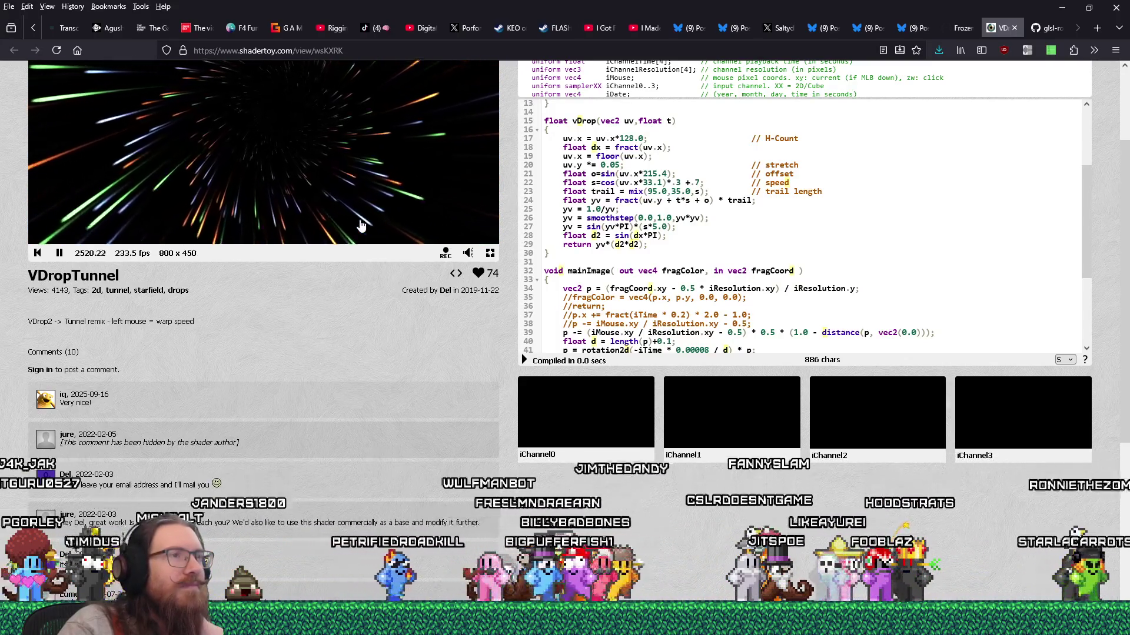
pyautogui.scroll(-4, 652, 284)
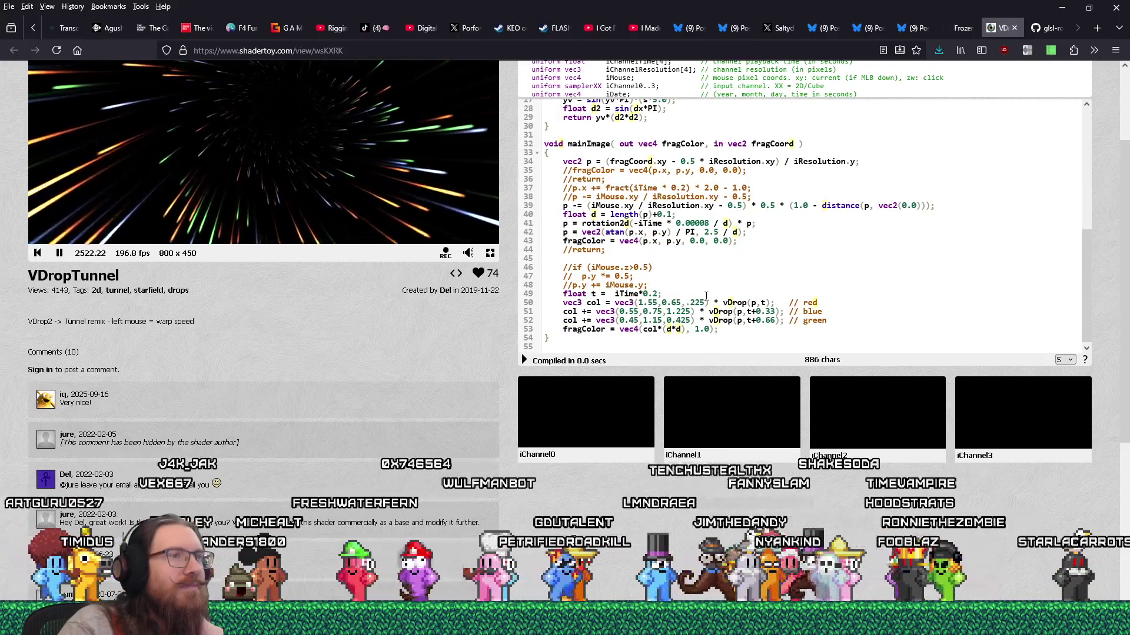
pyautogui.scroll(4, 706, 295)
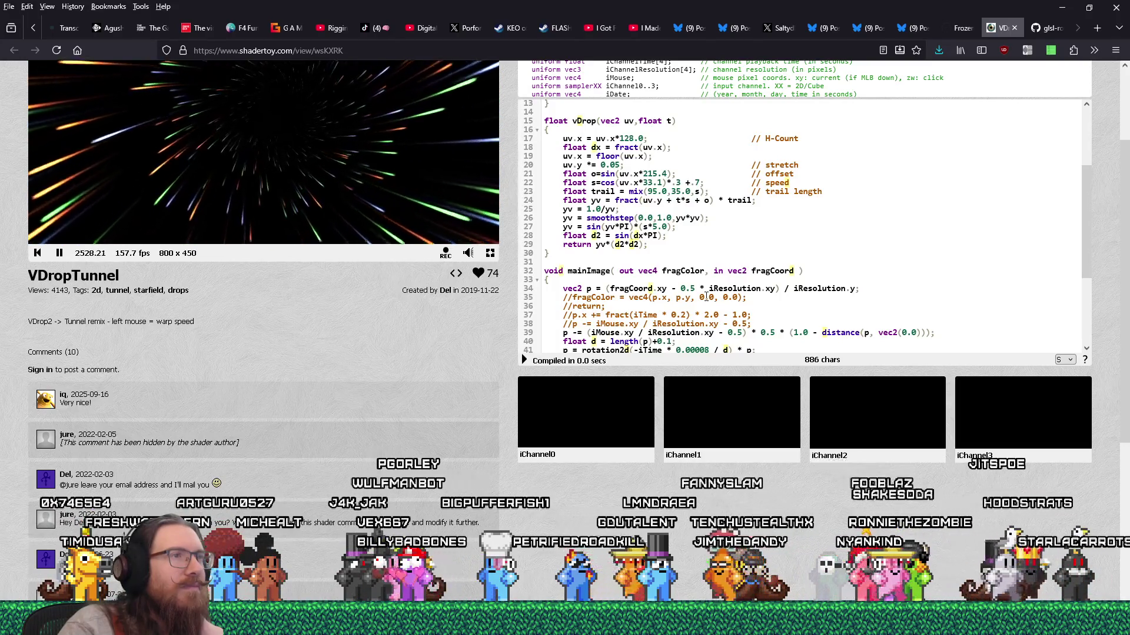
pyautogui.scroll(3, 404, 280)
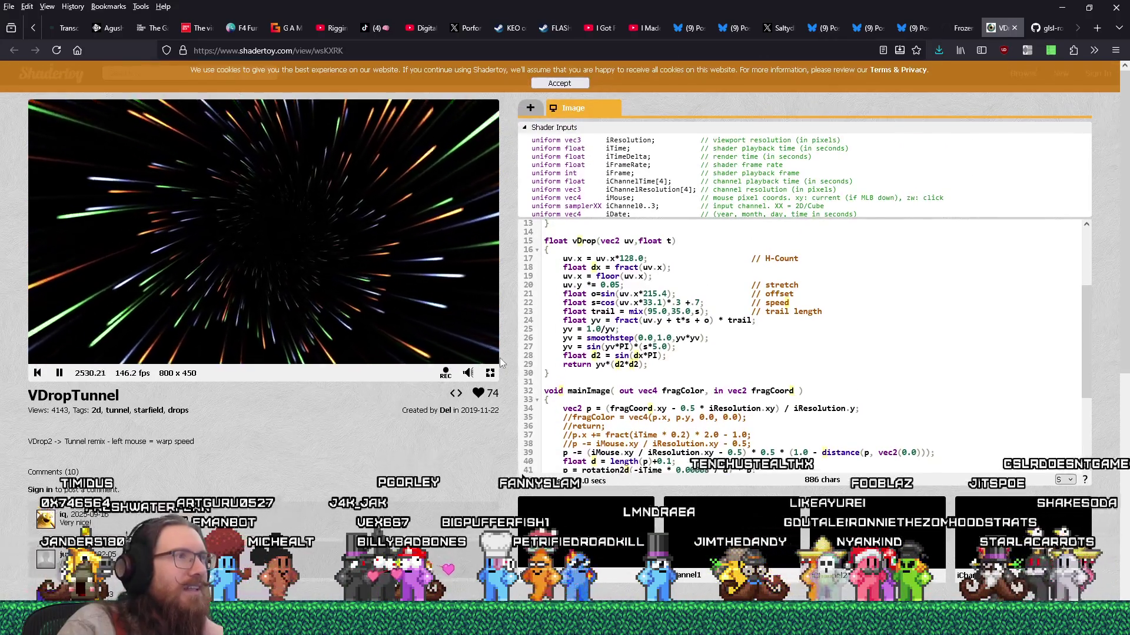
pyautogui.scroll(-5, 697, 353)
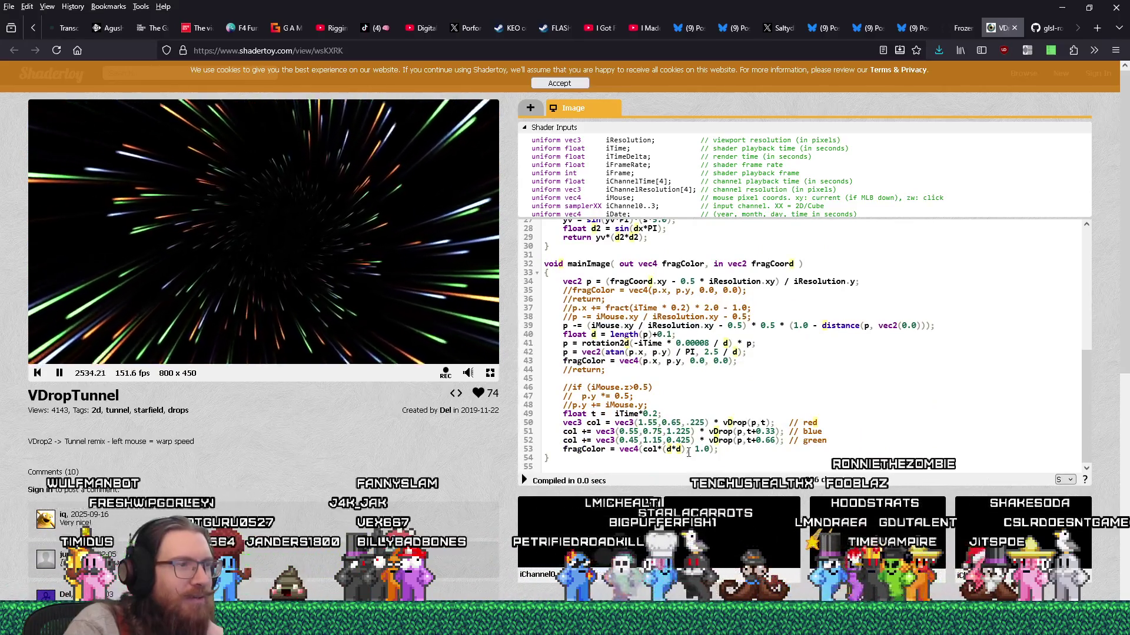
pyautogui.scroll(5, 688, 452)
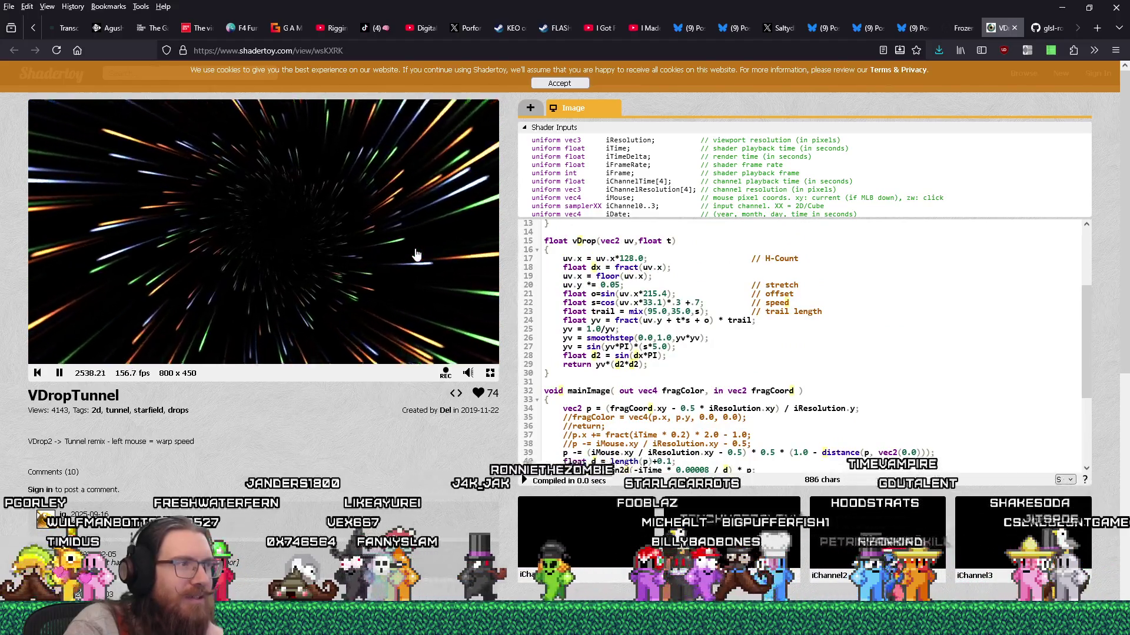
pyautogui.scroll(-5, 673, 375)
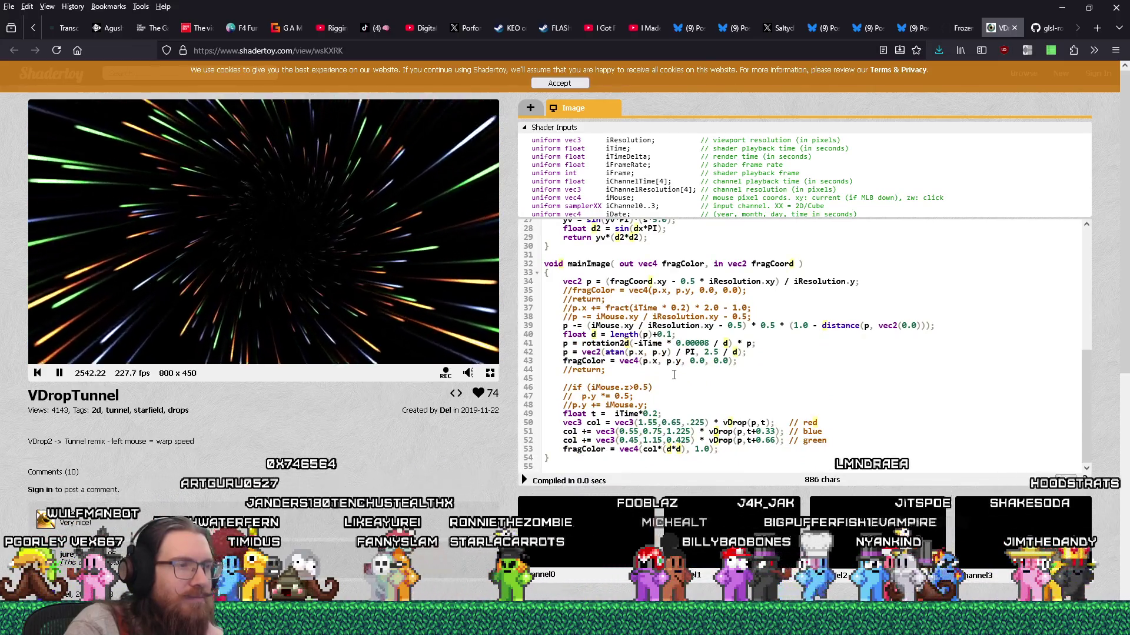
pyautogui.scroll(5, 673, 375)
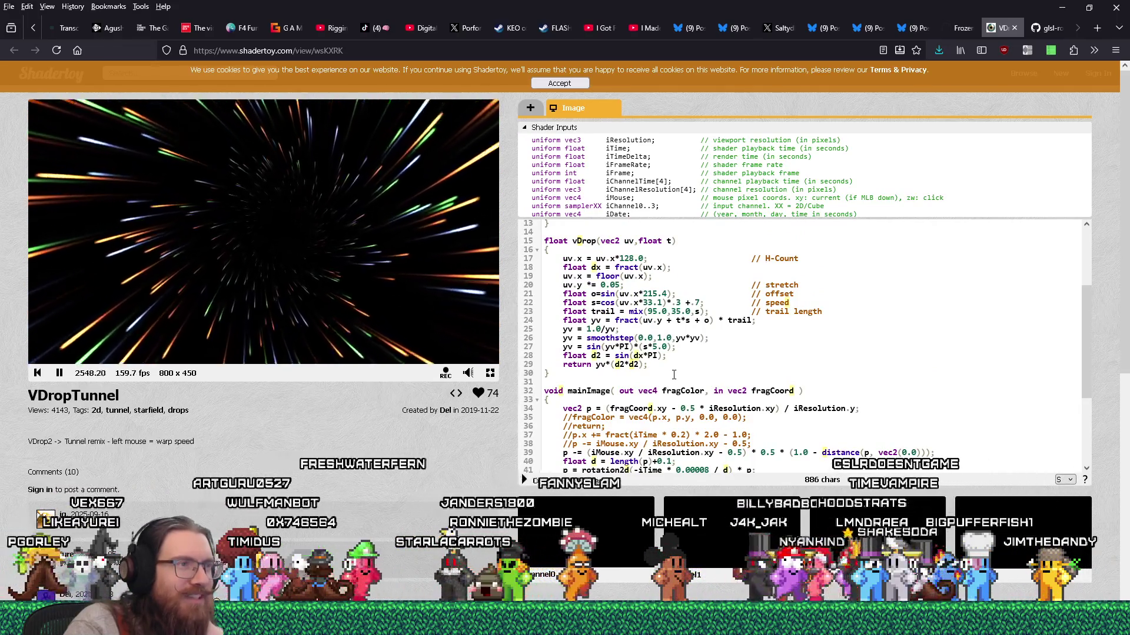
pyautogui.scroll(-5, 674, 375)
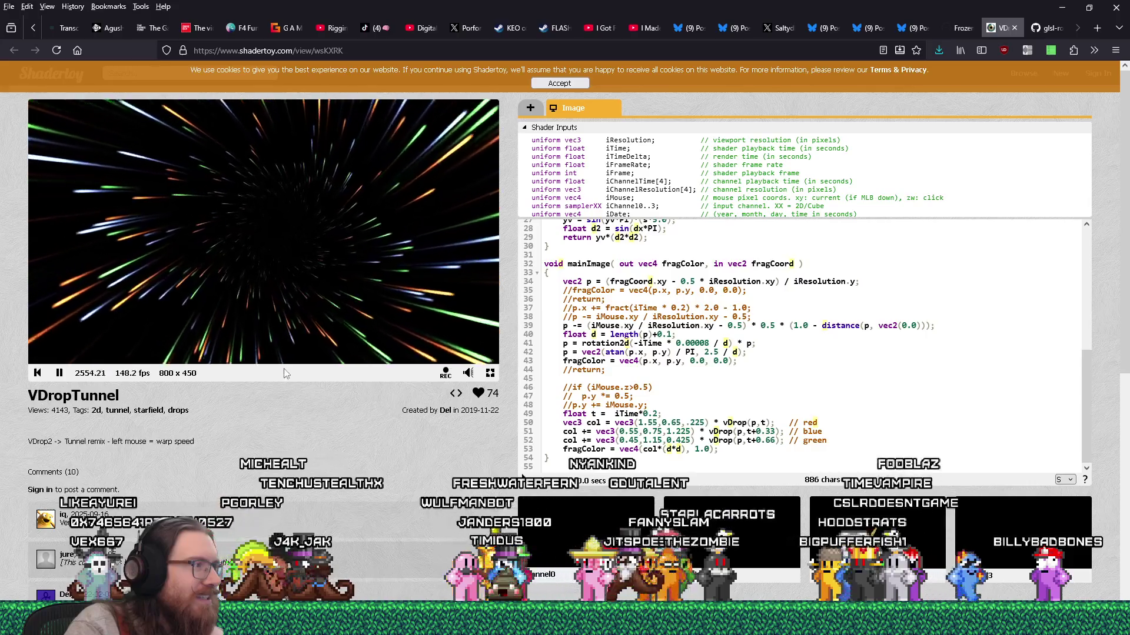
pyautogui.doubleClick(281, 393)
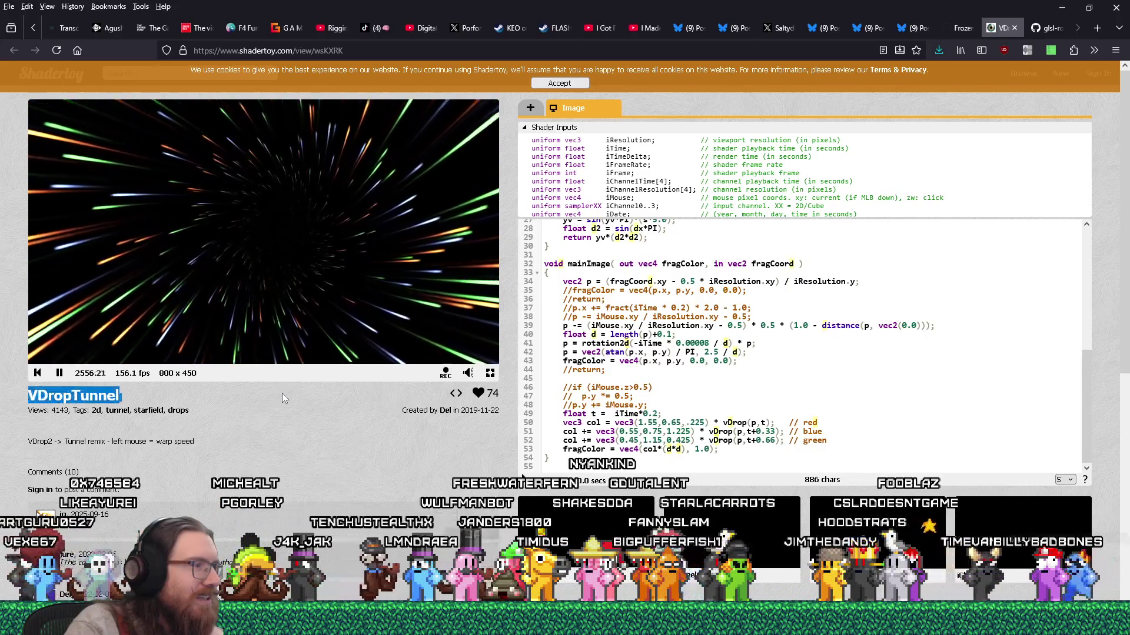
pyautogui.click(277, 380)
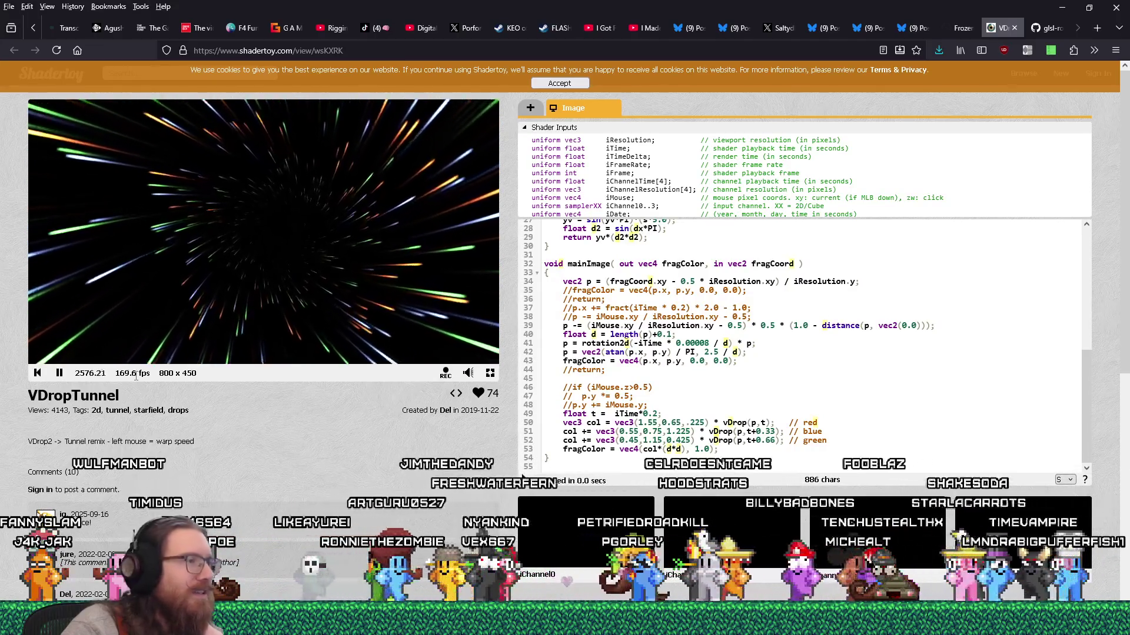
pyautogui.scroll(-2, 222, 434)
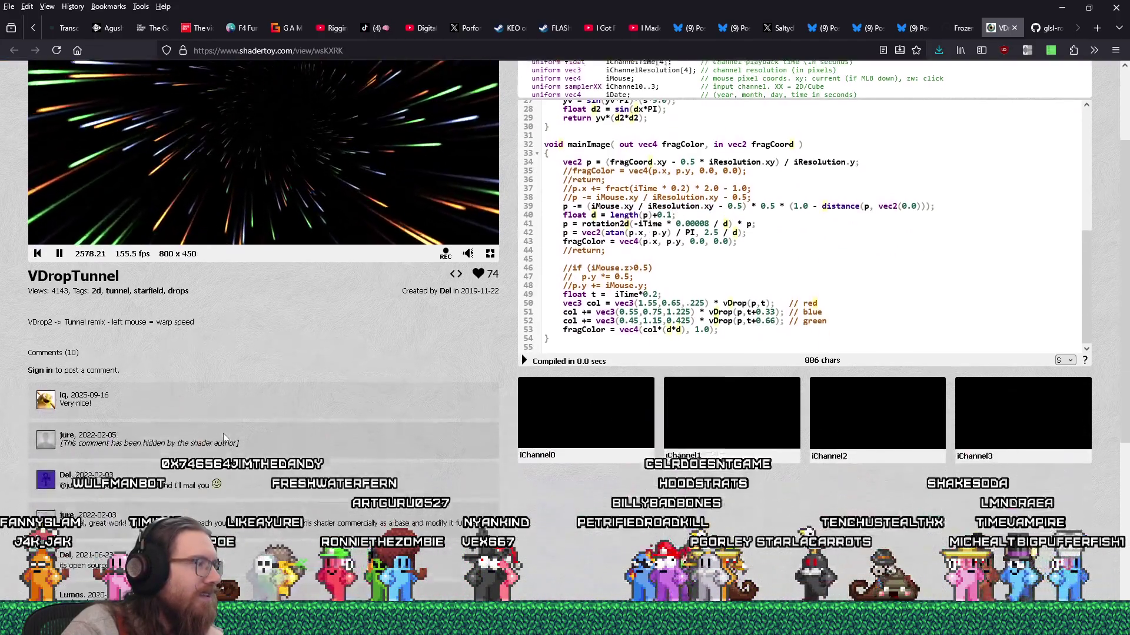
pyautogui.scroll(-4, 515, 503)
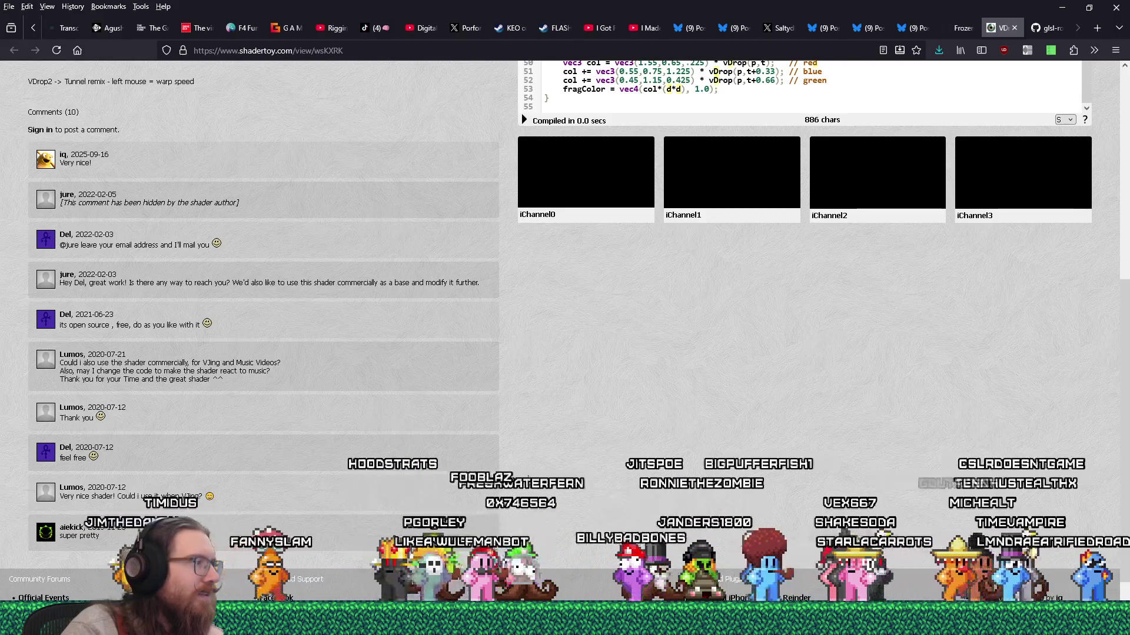
pyautogui.scroll(6, 528, 475)
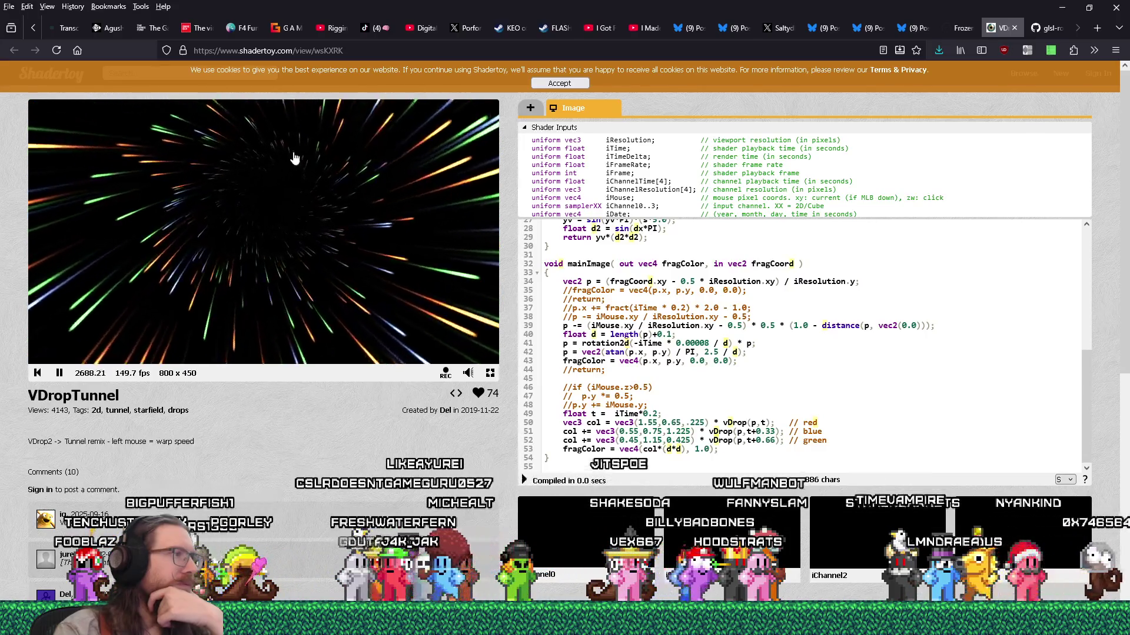
# Step: Test the mouse warp in the preview, then select all shader code from line 54 up to line 1
pyautogui.moveTo(151, 302)
pyautogui.mouseDown()
pyautogui.moveTo(302, 303)
pyautogui.moveTo(333, 261)
pyautogui.moveTo(336, 218)
pyautogui.mouseUp()
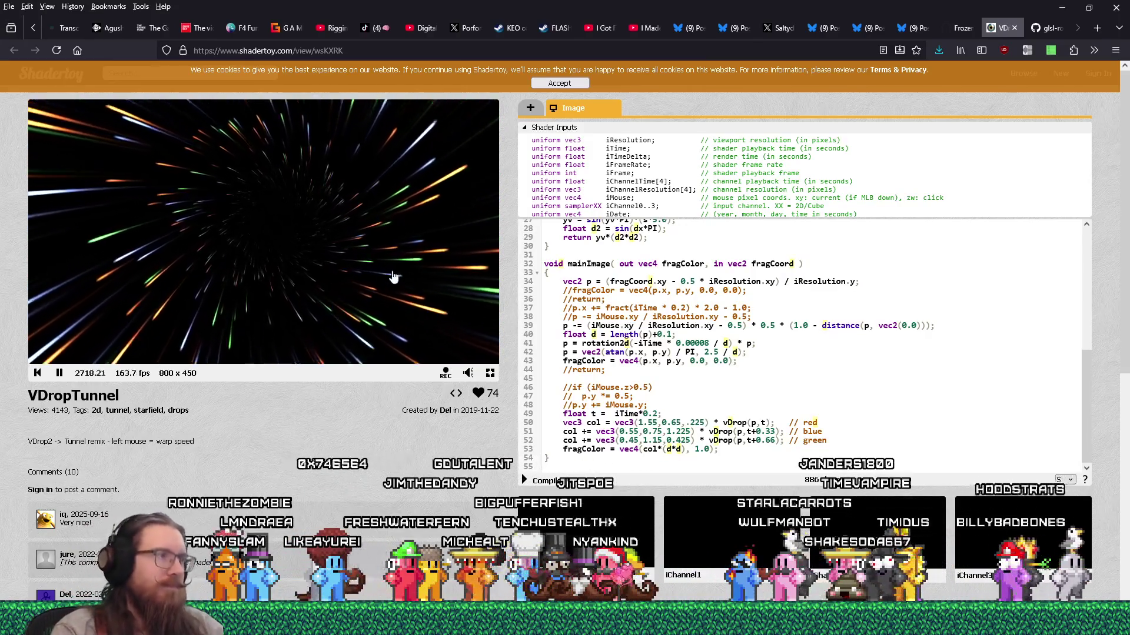
pyautogui.scroll(-3, 679, 434)
pyautogui.scroll(3, 594, 378)
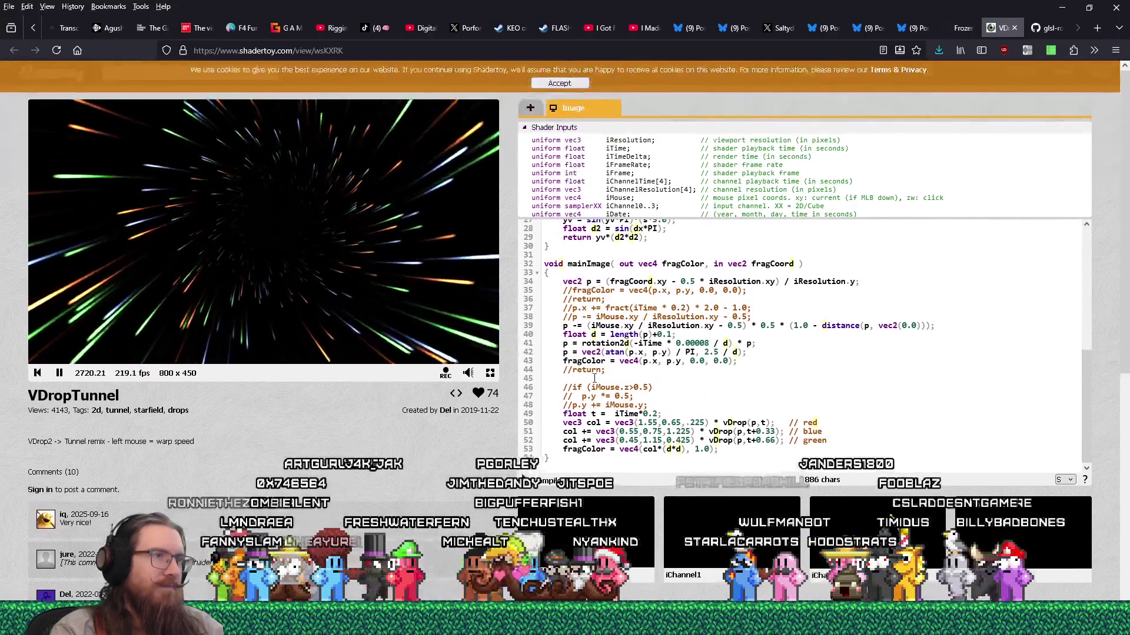
pyautogui.moveTo(559, 459); pyautogui.dragTo(537, 222)
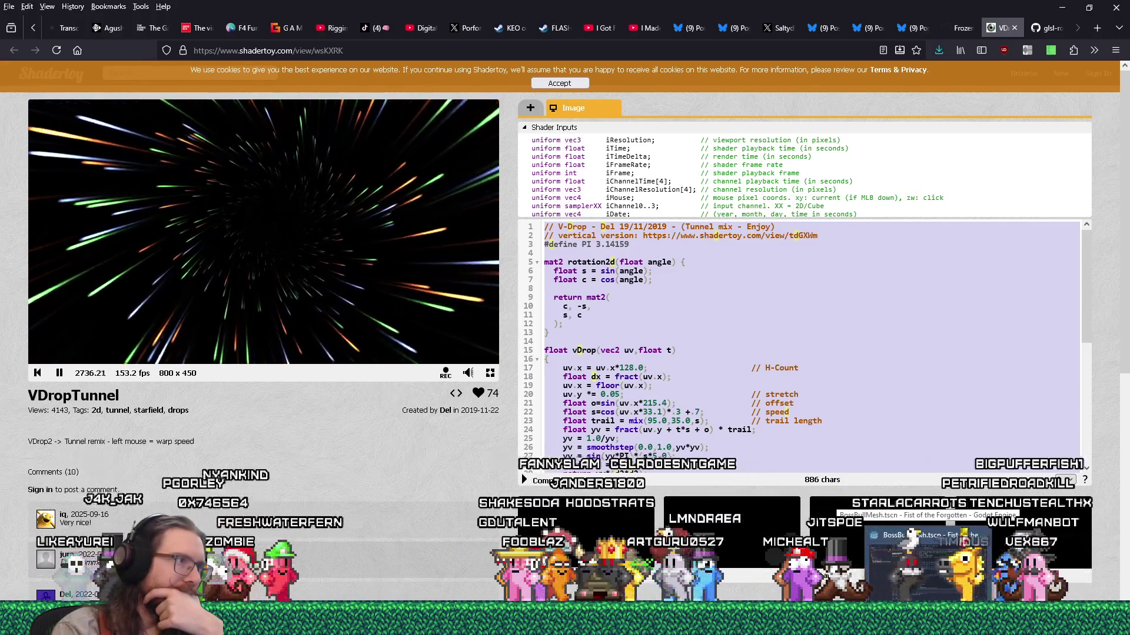
pyautogui.scroll(-3, 725, 451)
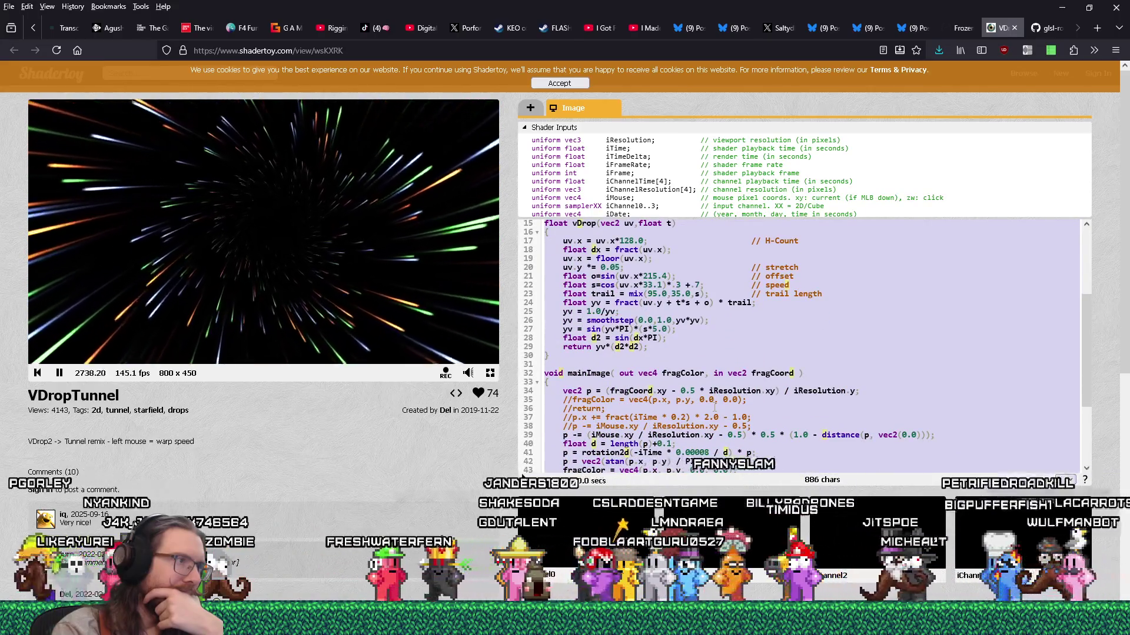
pyautogui.scroll(-2, 714, 408)
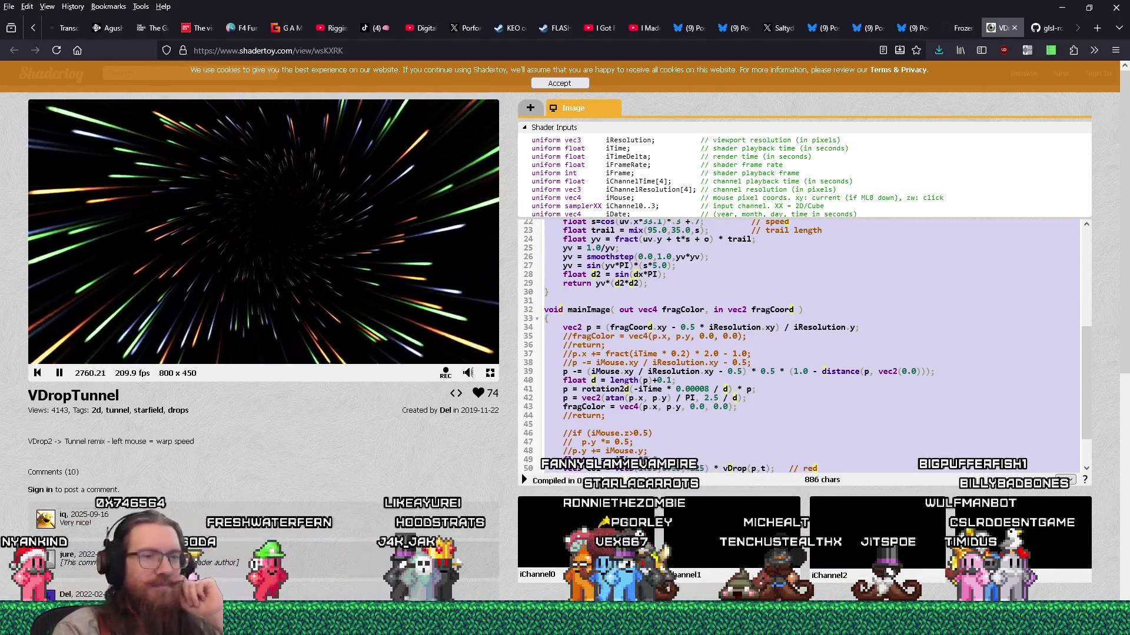
# Step: In Godot, filter FileSystem by 'time', open test_time_spiral.tscn, and view it in 3D
pyautogui.hotkey('alt', 'Tab')
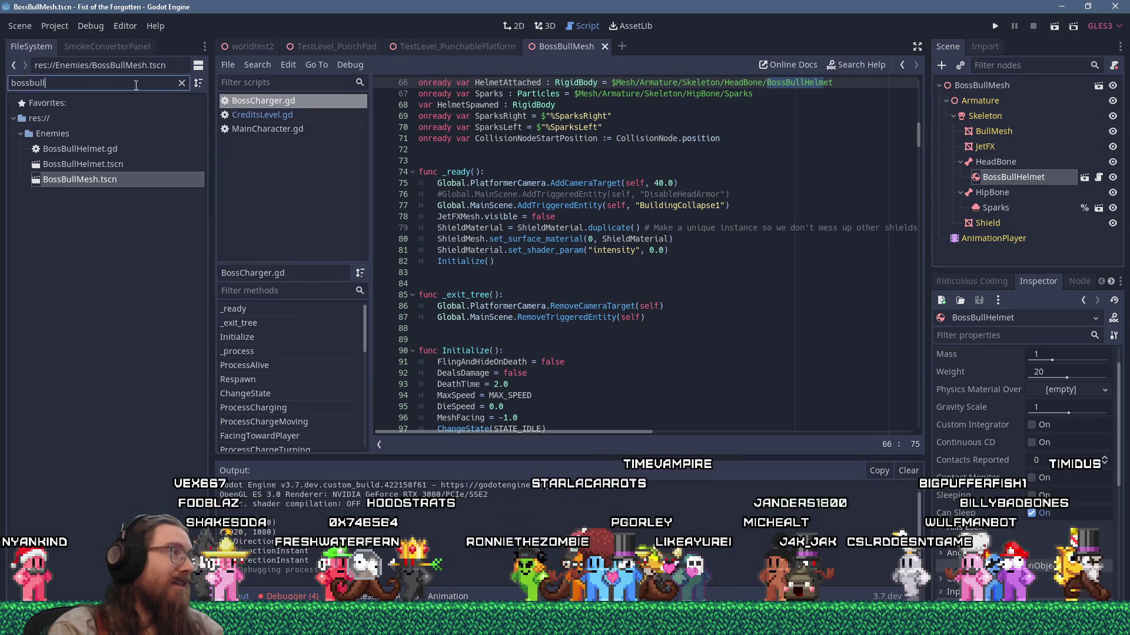
pyautogui.write('time')
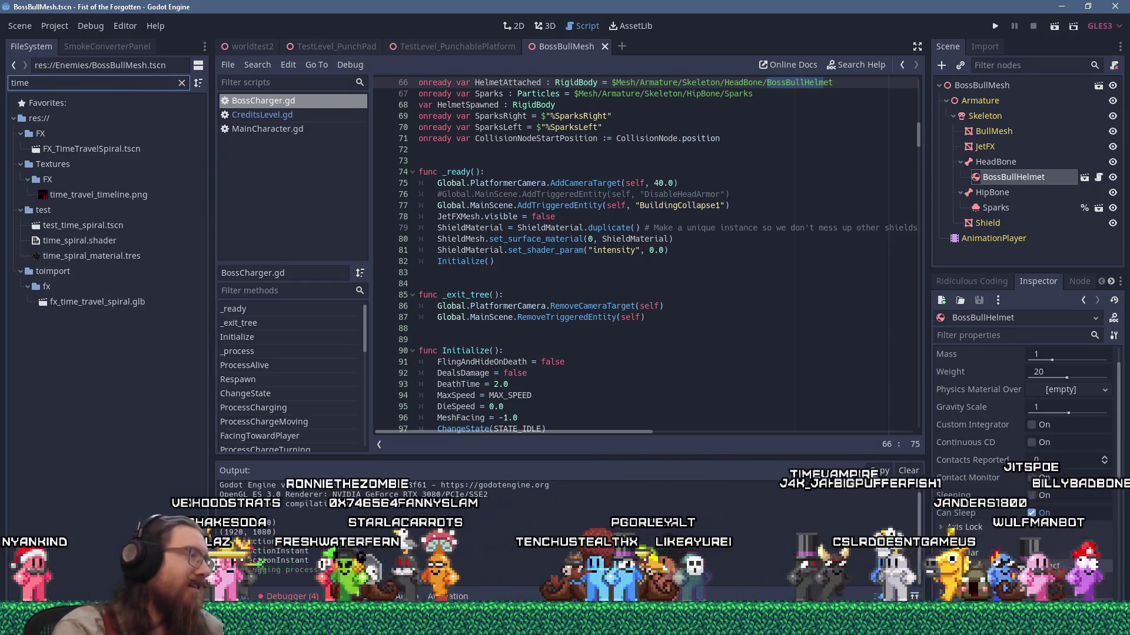
pyautogui.doubleClick(97, 224)
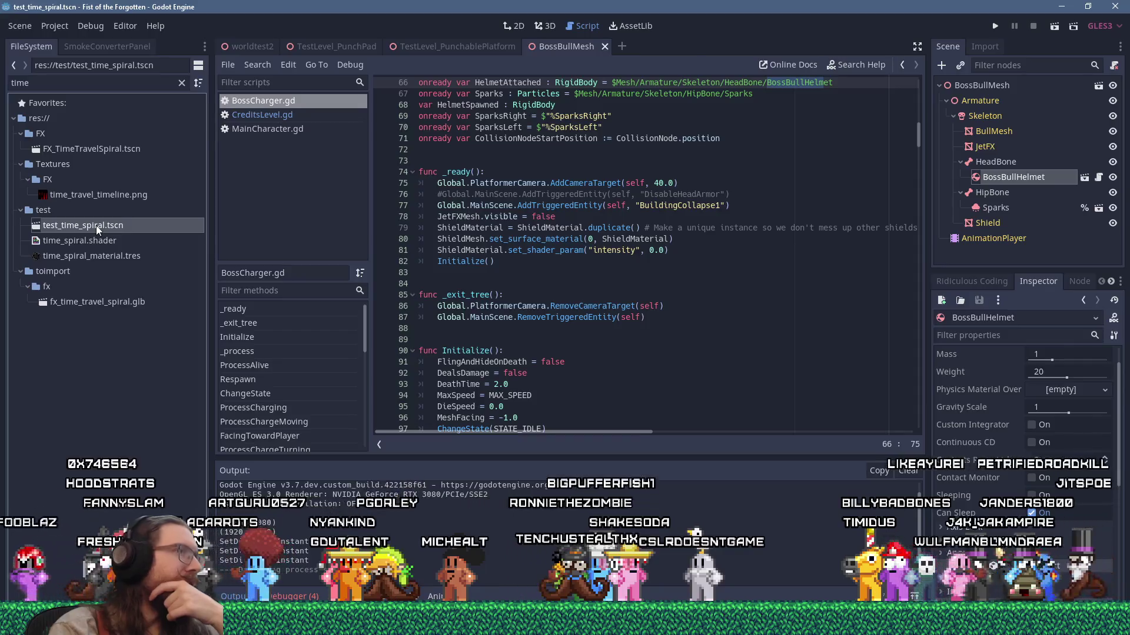
pyautogui.click(541, 23)
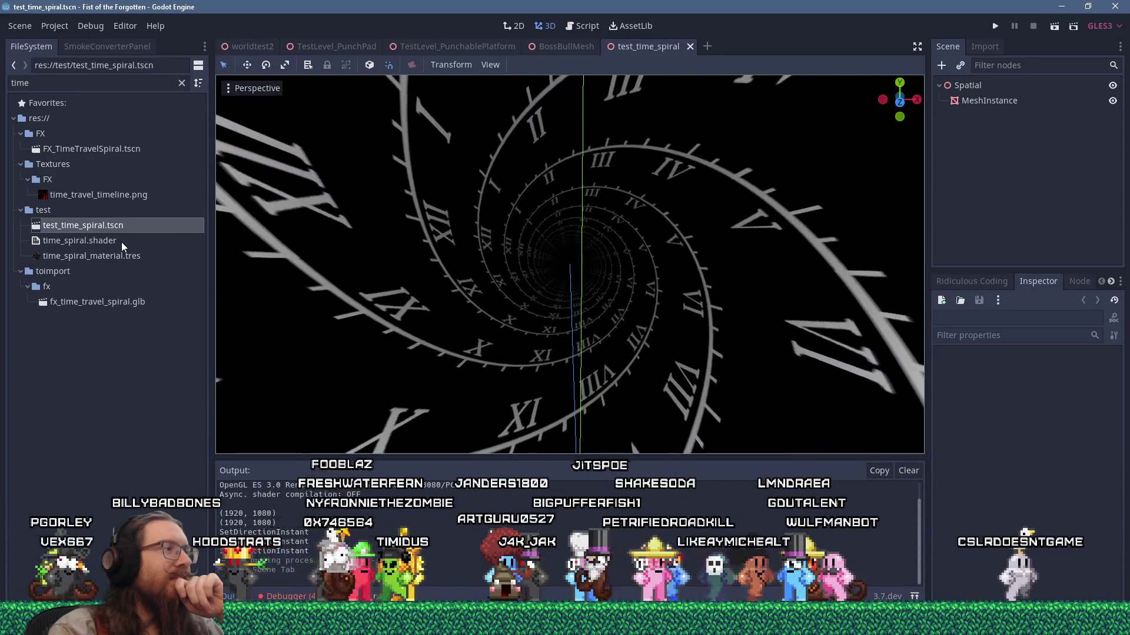
# Step: Open time_spiral.shader and enlarge the shader editor
pyautogui.click(121, 242)
pyautogui.moveTo(454, 404); pyautogui.dragTo(452, 274)
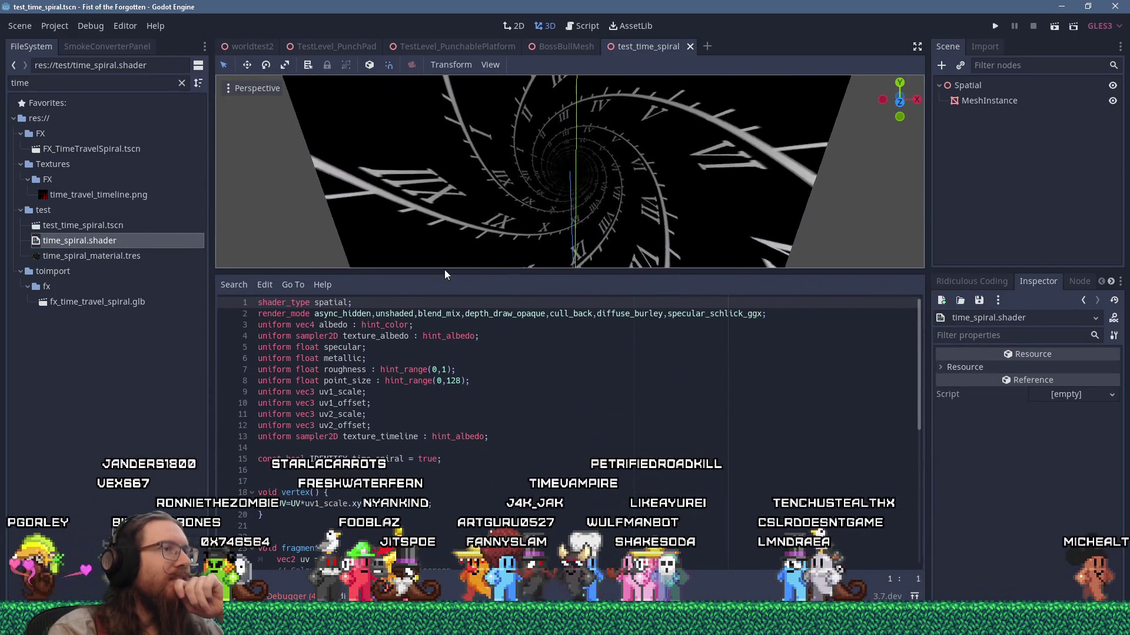
pyautogui.scroll(-9, 463, 448)
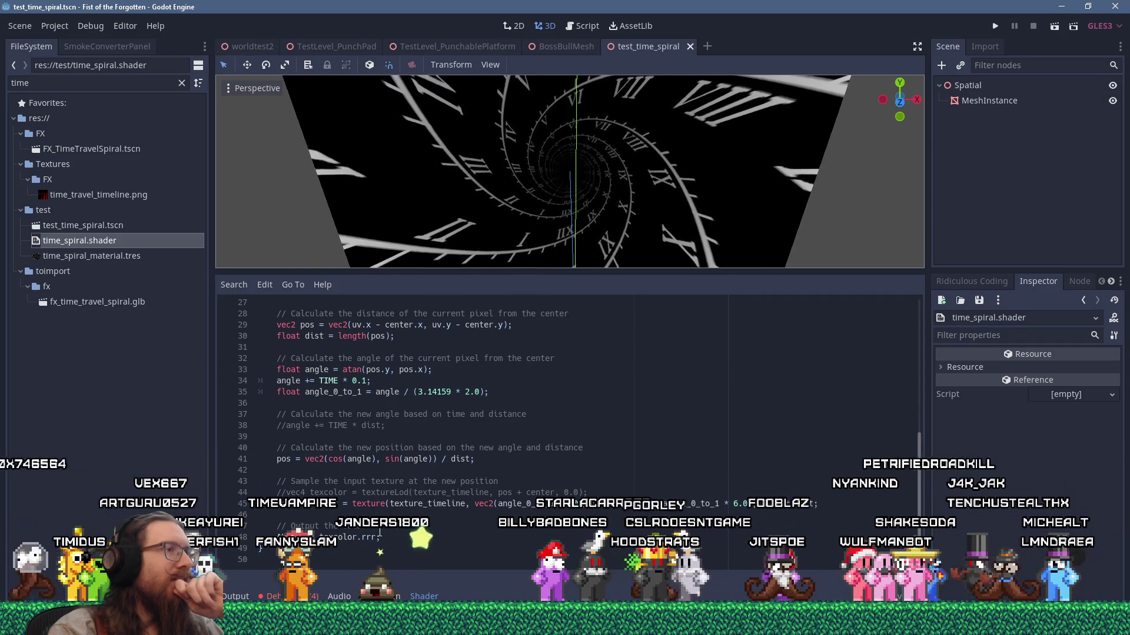
pyautogui.scroll(3, 379, 531)
pyautogui.scroll(2, 380, 531)
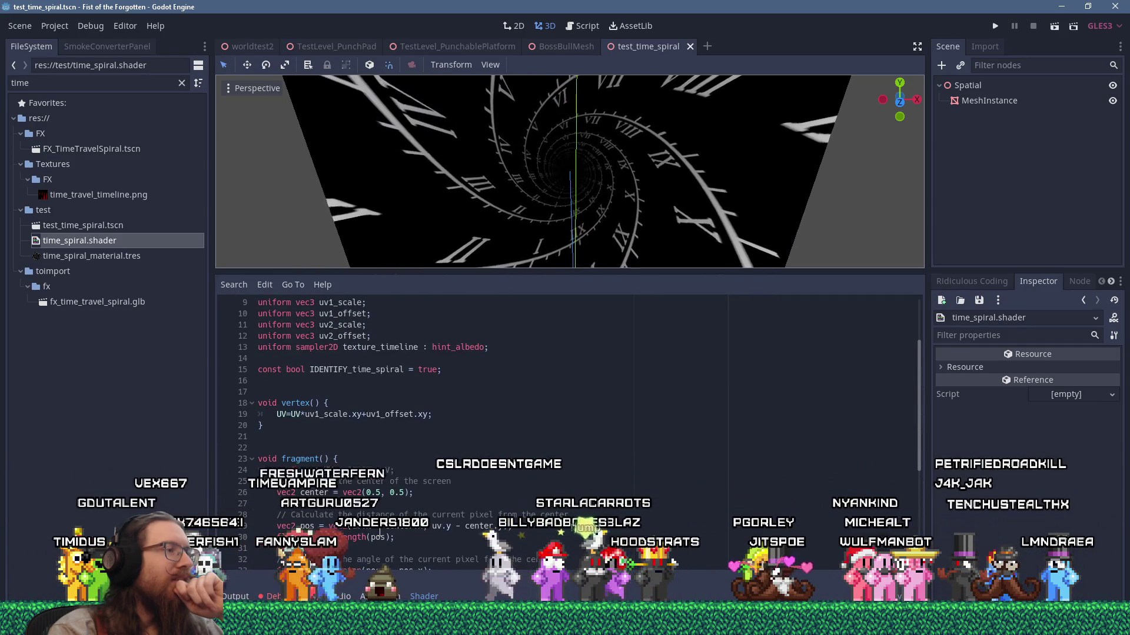
pyautogui.scroll(-5, 380, 531)
pyautogui.scroll(6, 380, 532)
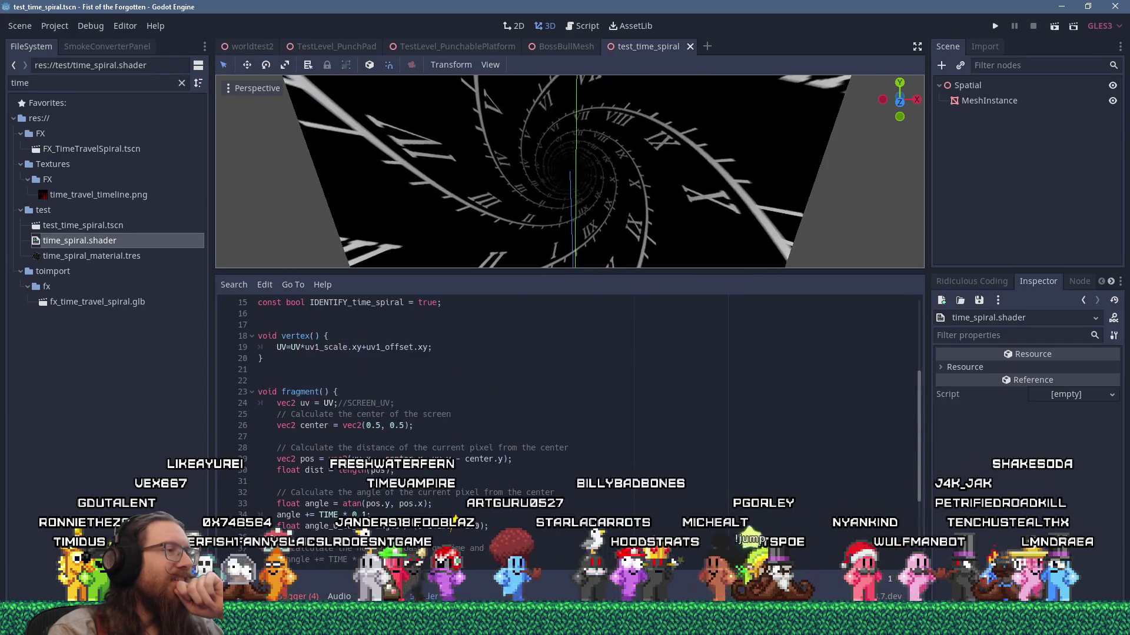
# Step: Paste the copied VDropTunnel code at empty line 17
pyautogui.click(413, 391)
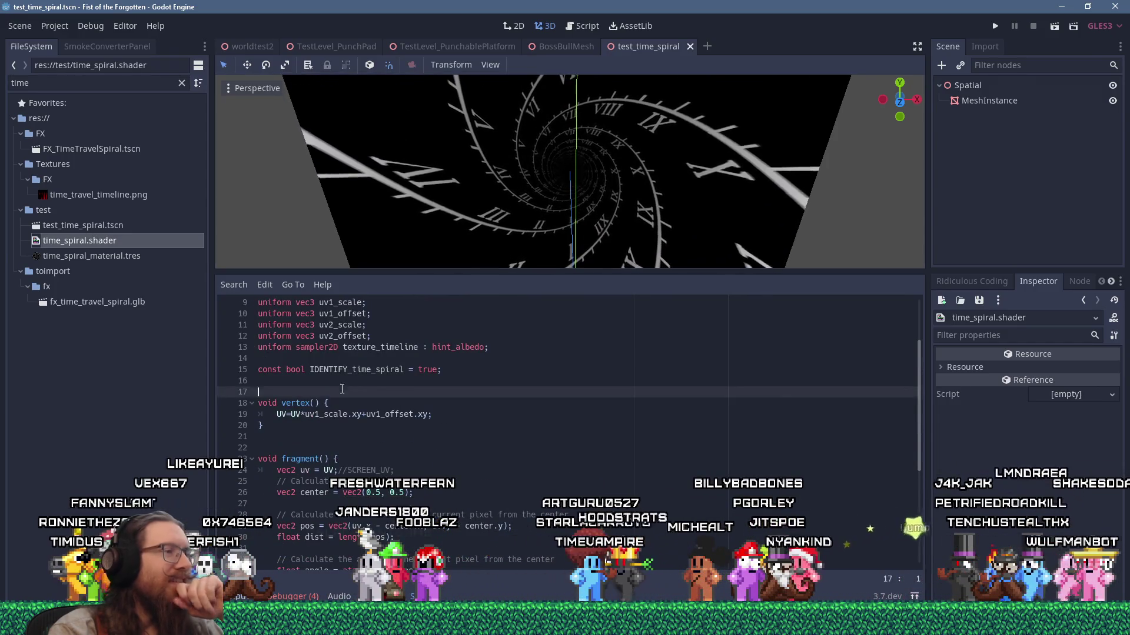
pyautogui.hotkey('ctrl', 'v')
pyautogui.scroll(3, 353, 395)
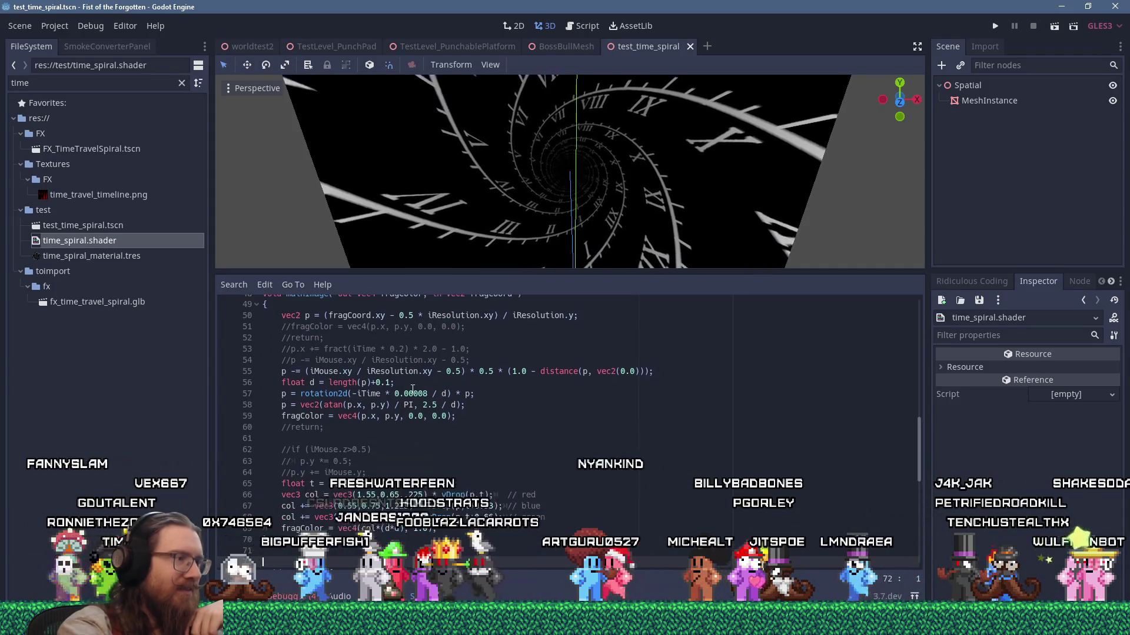
# Step: Comment out the '#define PI 3.14159' line flagged as an error on line 19
pyautogui.scroll(6, 333, 398)
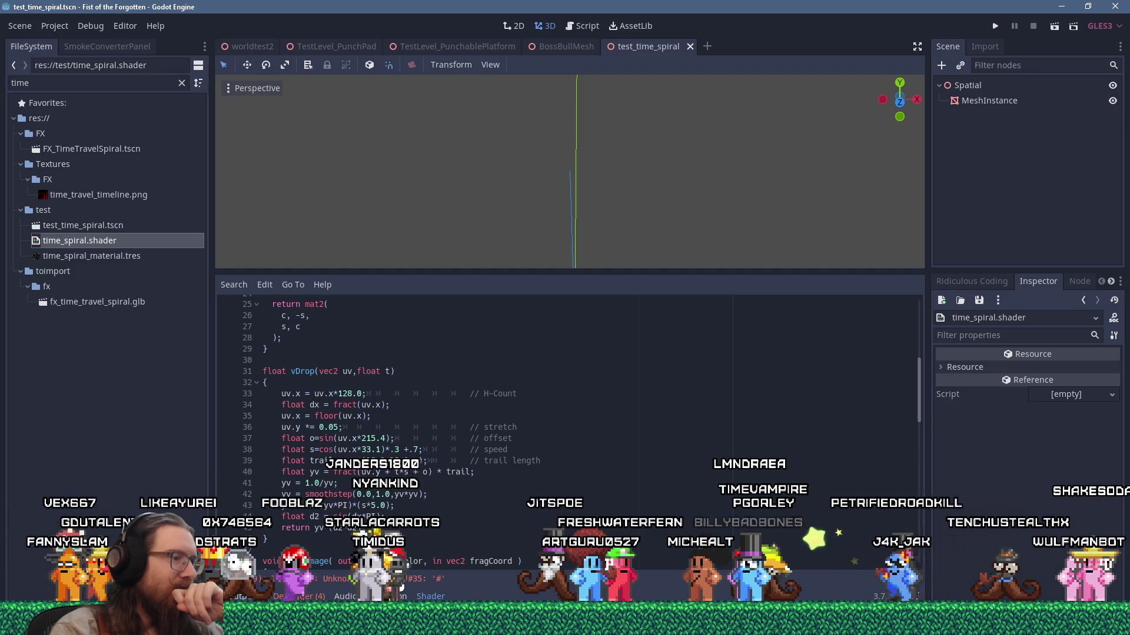
pyautogui.click(356, 579)
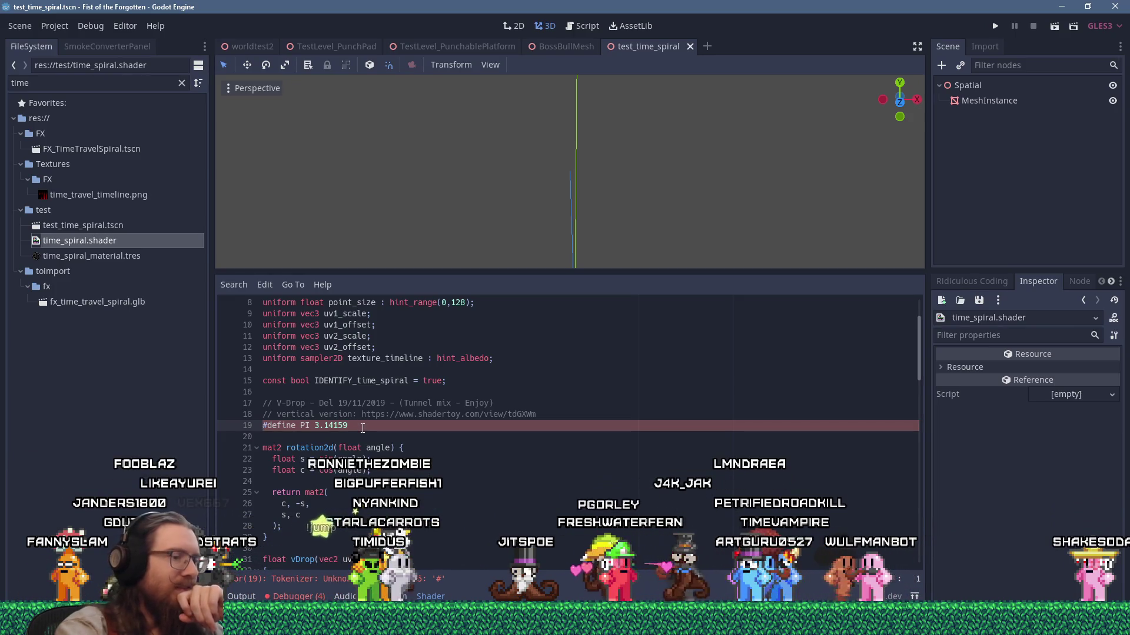
pyautogui.write('//')
pyautogui.scroll(-2, 388, 438)
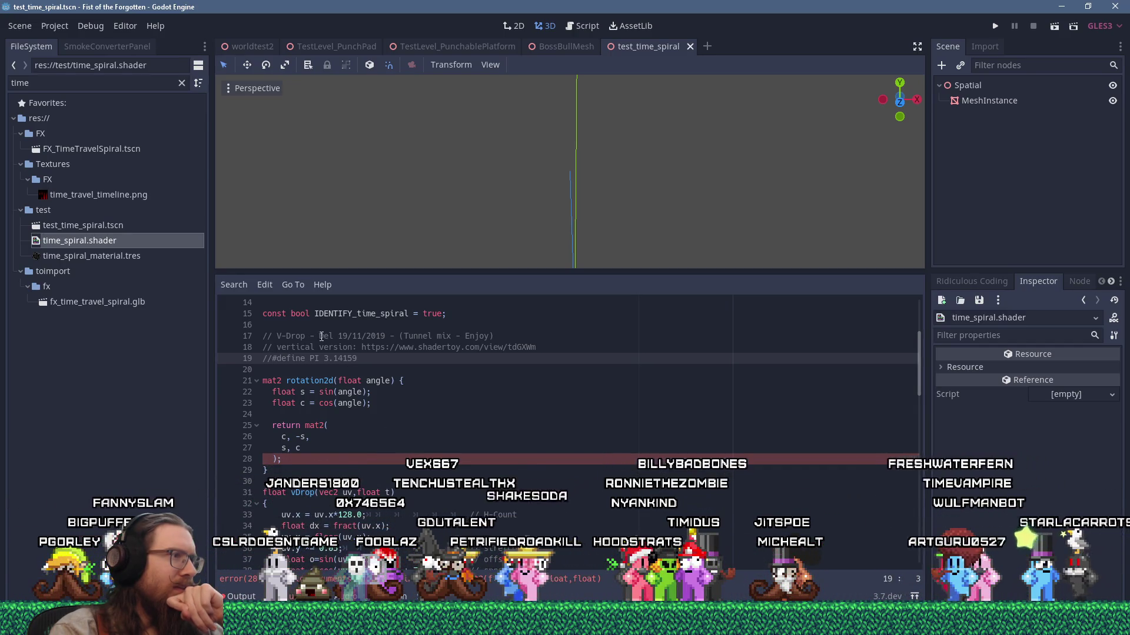
pyautogui.click(230, 286)
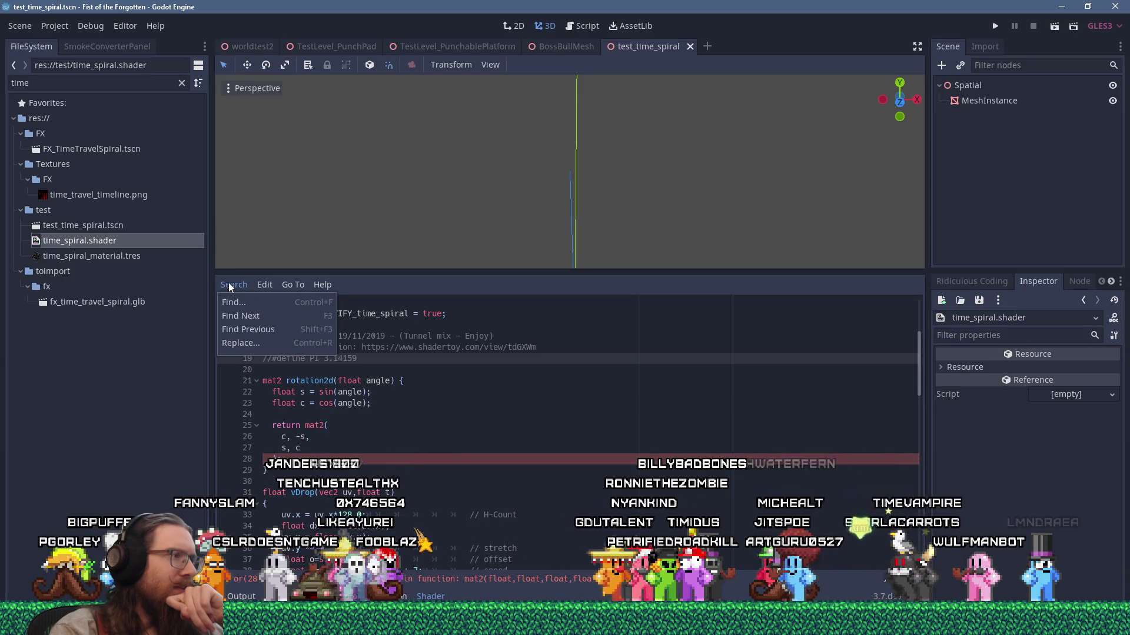
# Step: Search all project files for 'mat2' with Find in Files
pyautogui.click(538, 34)
pyautogui.click(582, 26)
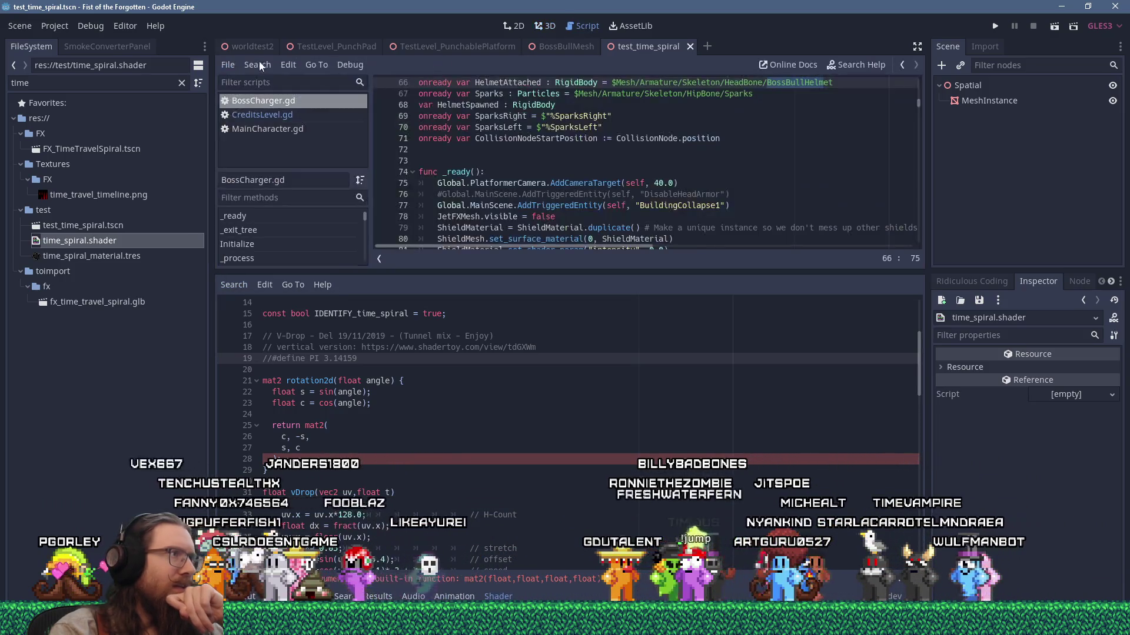
pyautogui.click(258, 64)
pyautogui.click(293, 155)
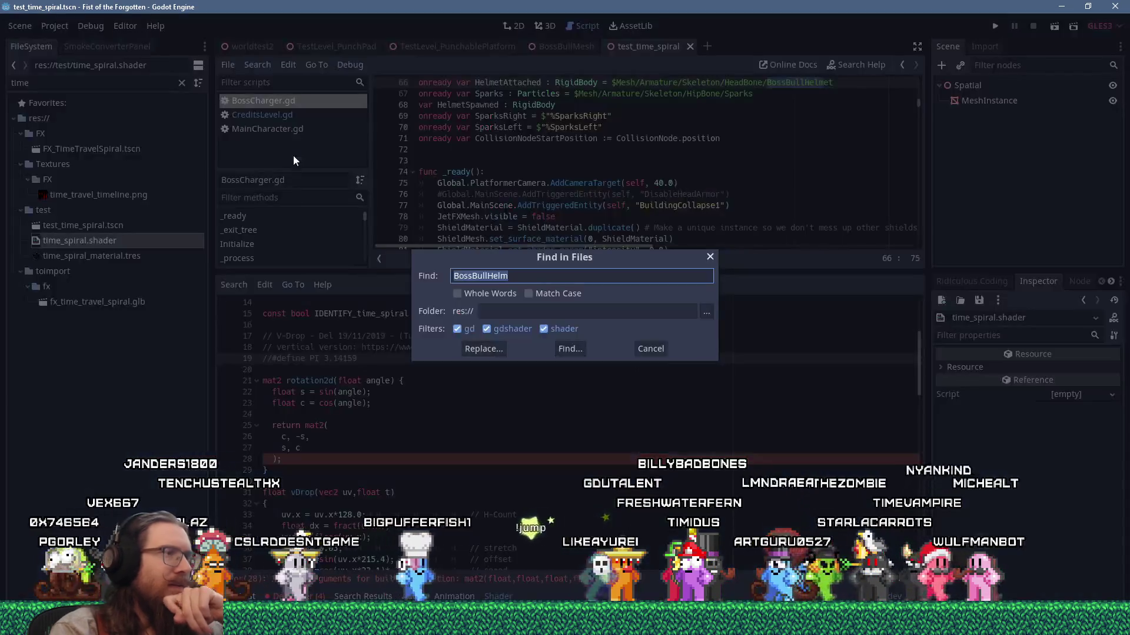
pyautogui.write('mat2')
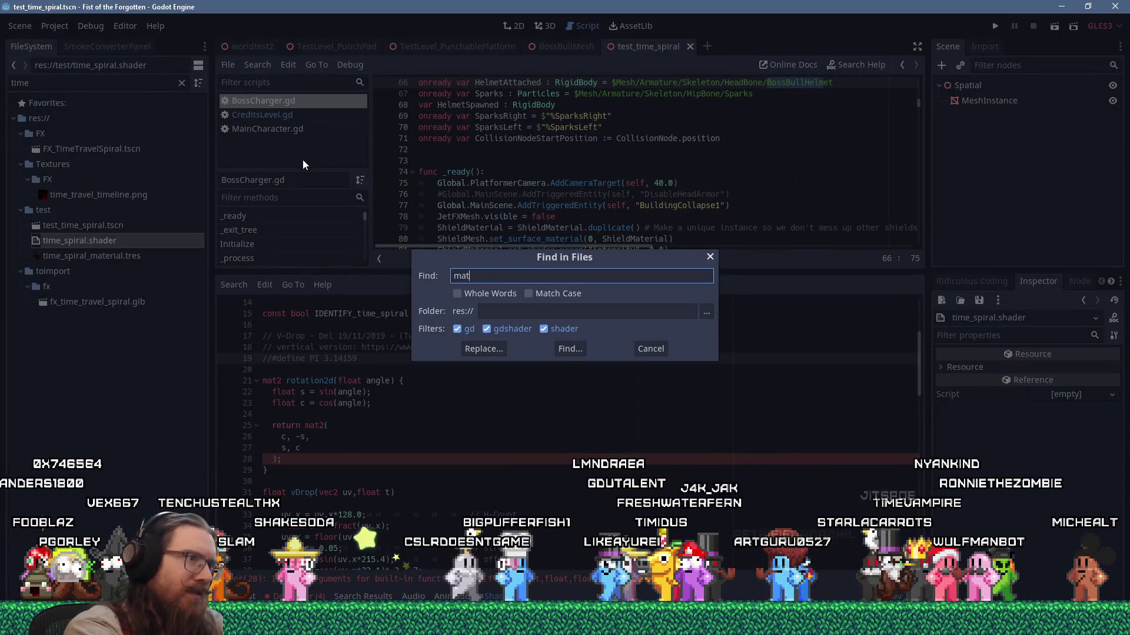
pyautogui.press('Return')
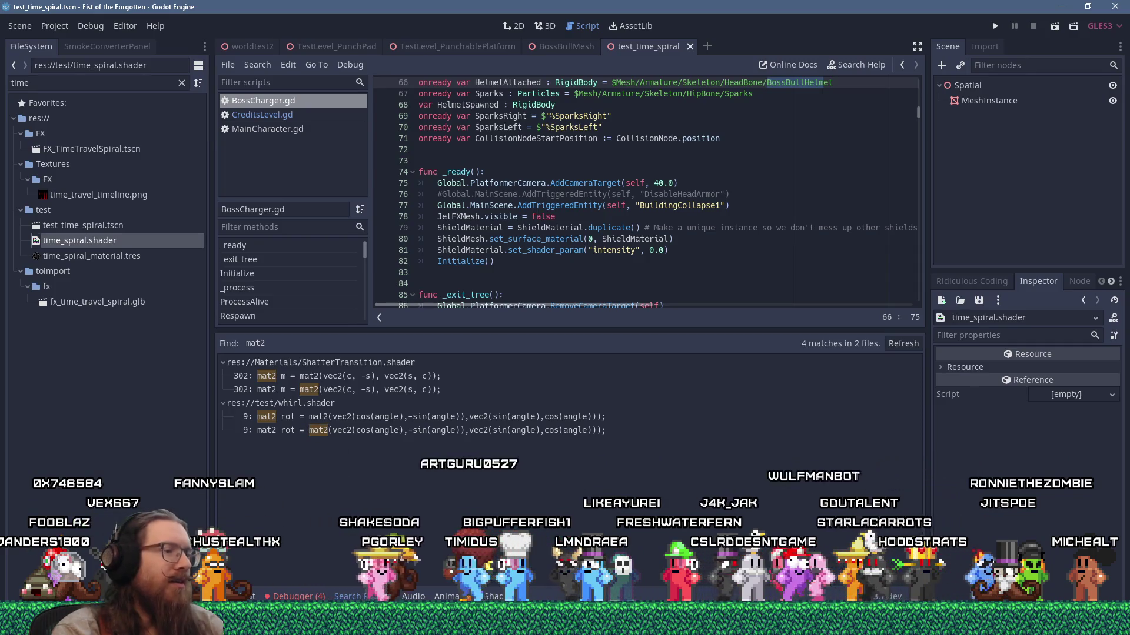
# Step: Wrap the rotation2d matrix rows as vec2(c, -s) and vec2(s, c)
pyautogui.click(493, 596)
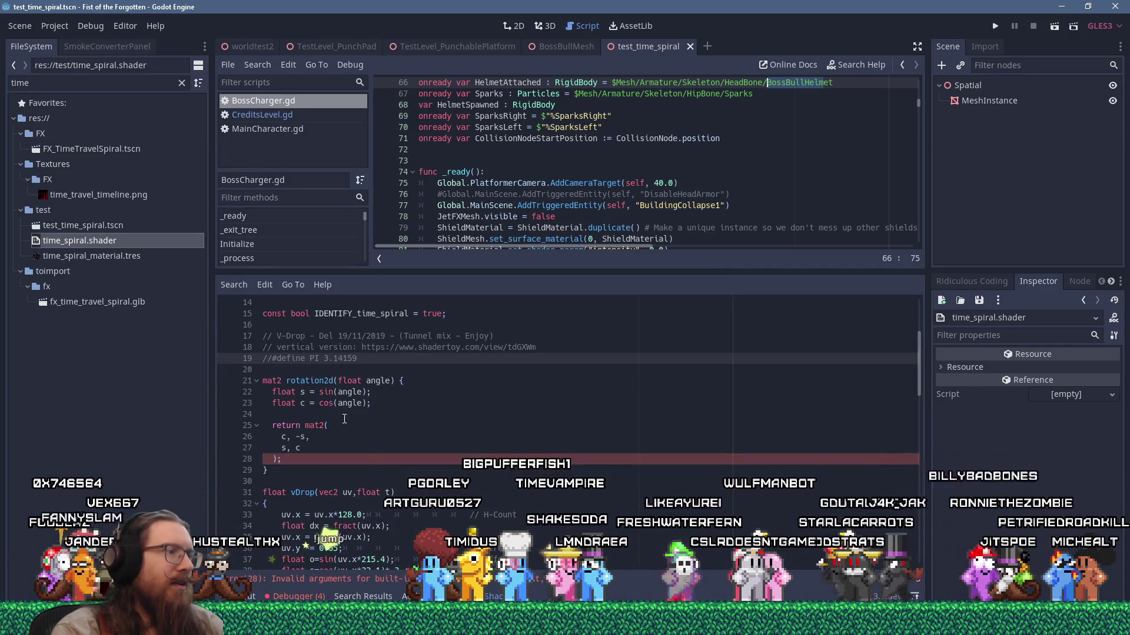
pyautogui.click(278, 436)
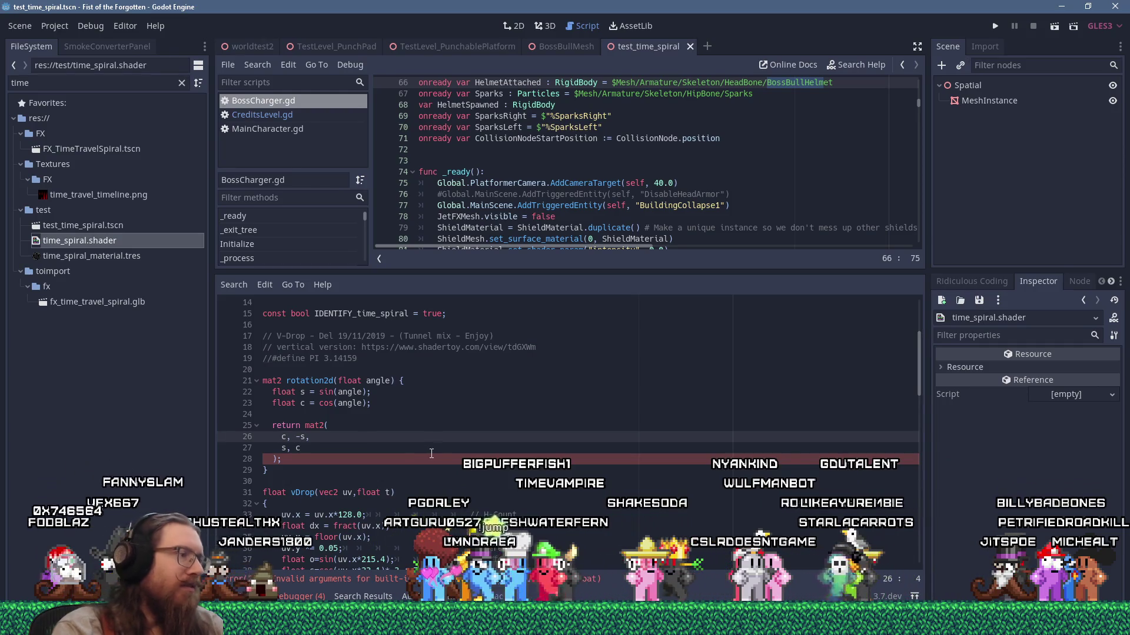
pyautogui.hotkey('ctrl', 'shift', 'Left')
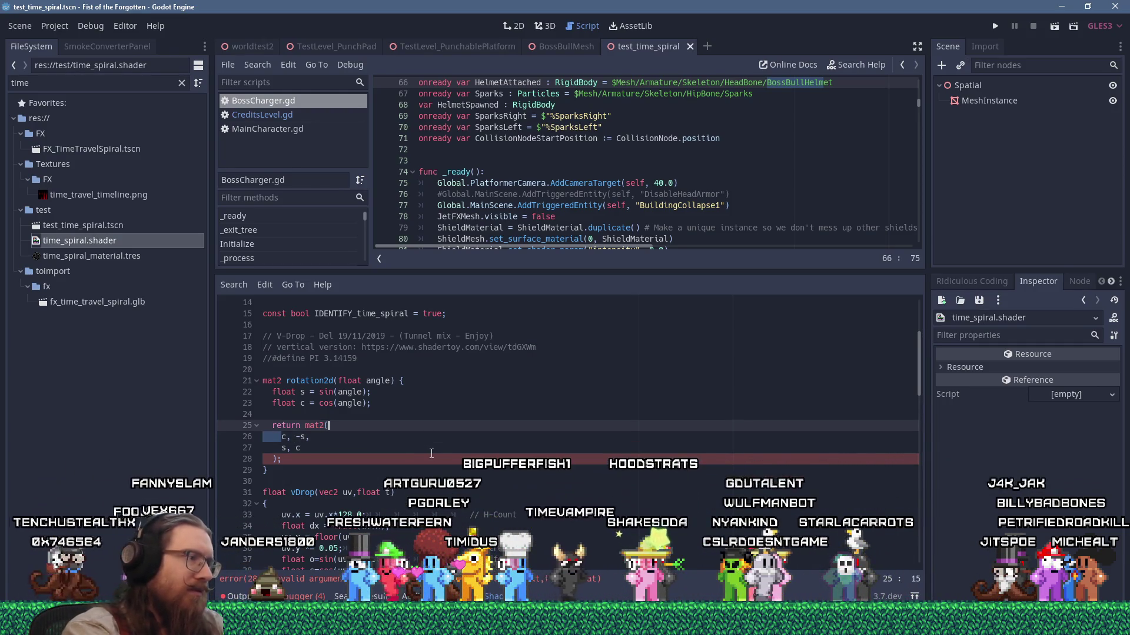
pyautogui.write('vec2(')
pyautogui.press('Right')
pyautogui.press('Right')
pyautogui.press('Right')
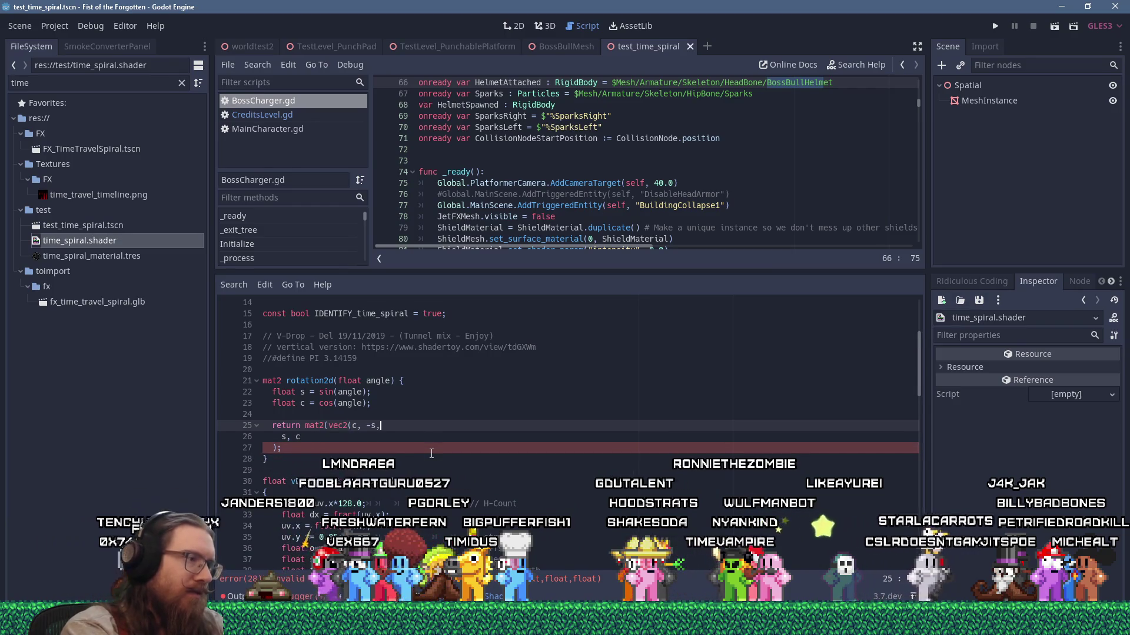
pyautogui.write(')')
pyautogui.press('Down')
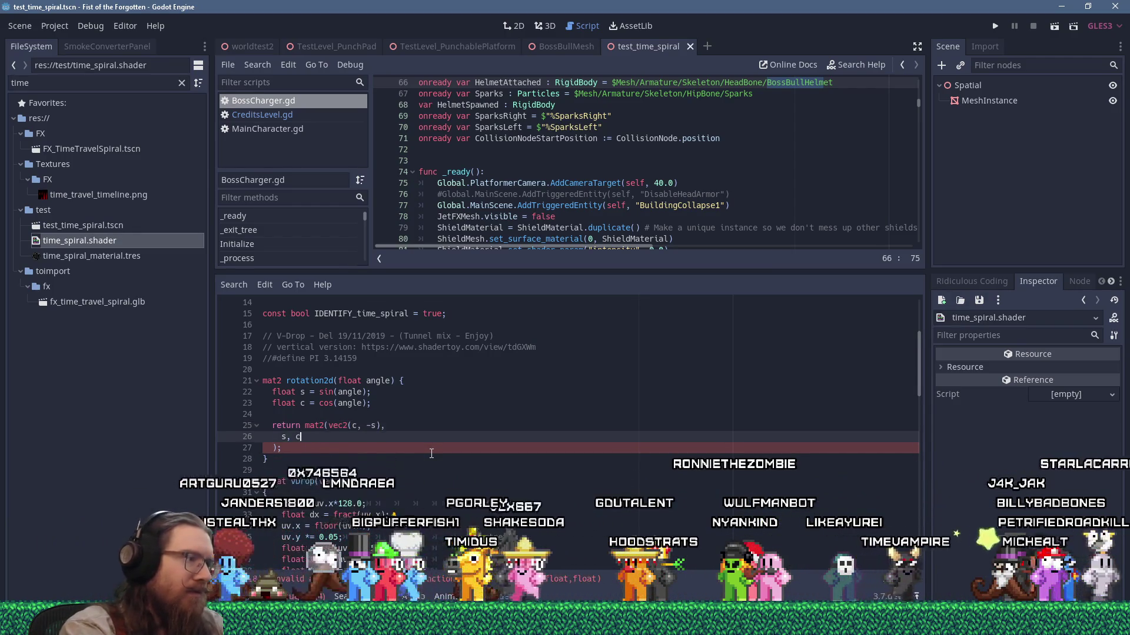
pyautogui.press('Left')
pyautogui.press('Left')
pyautogui.press('Left')
pyautogui.press('Left')
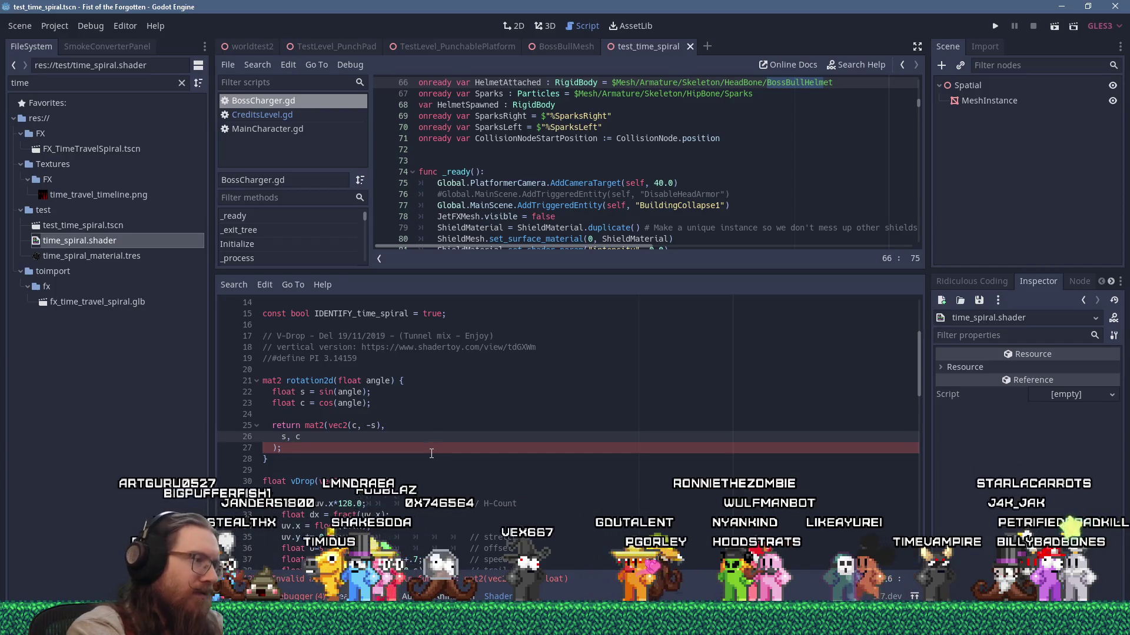
pyautogui.write('ec2(')
pyautogui.press('End')
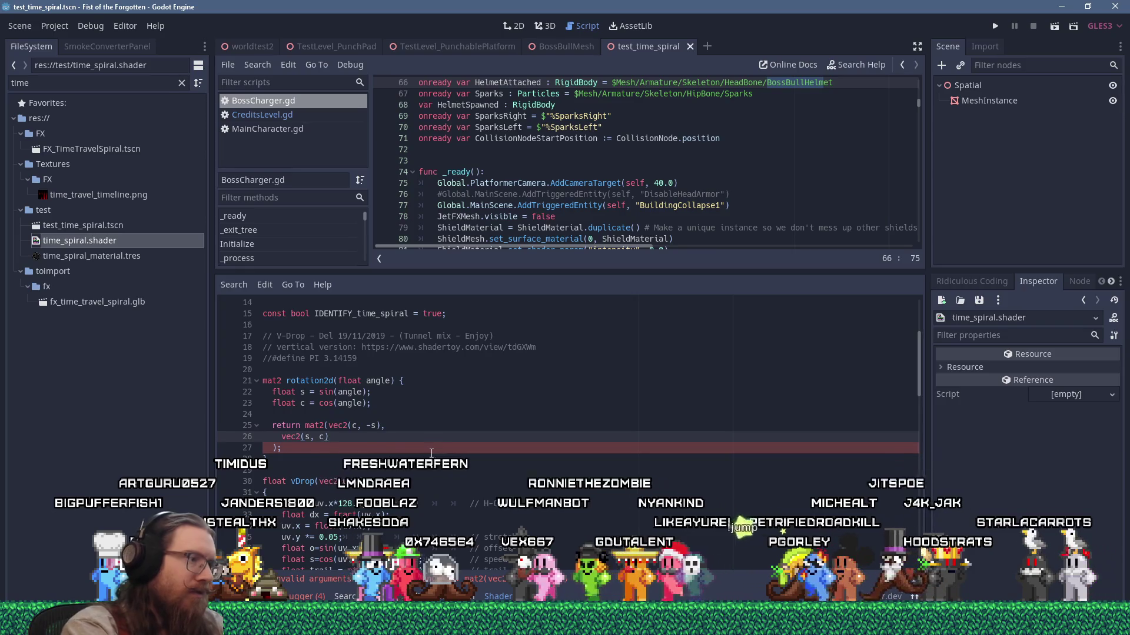
# Step: Join the dangling ');' so rotation2d returns mat2(vec2(c, -s), vec2(s, c)); on one line
pyautogui.press('Down')
pyautogui.press('Home')
pyautogui.press('BackSpace')
pyautogui.press('BackSpace')
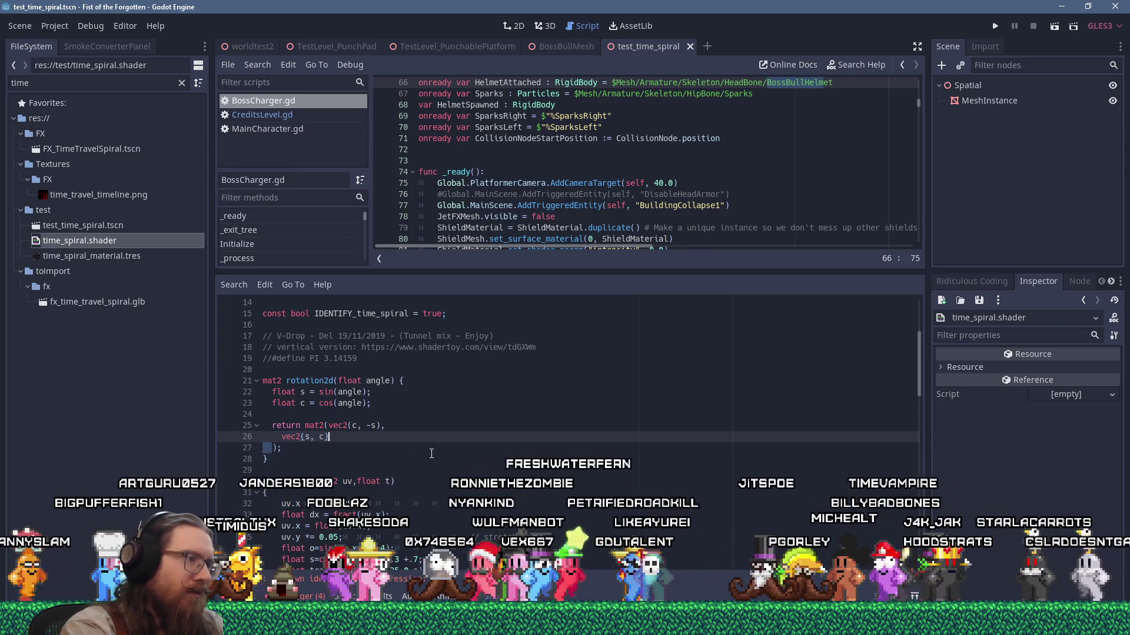
pyautogui.hotkey('shift', 'Left')
pyautogui.hotkey('shift', 'Left')
pyautogui.hotkey('shift', 'Left')
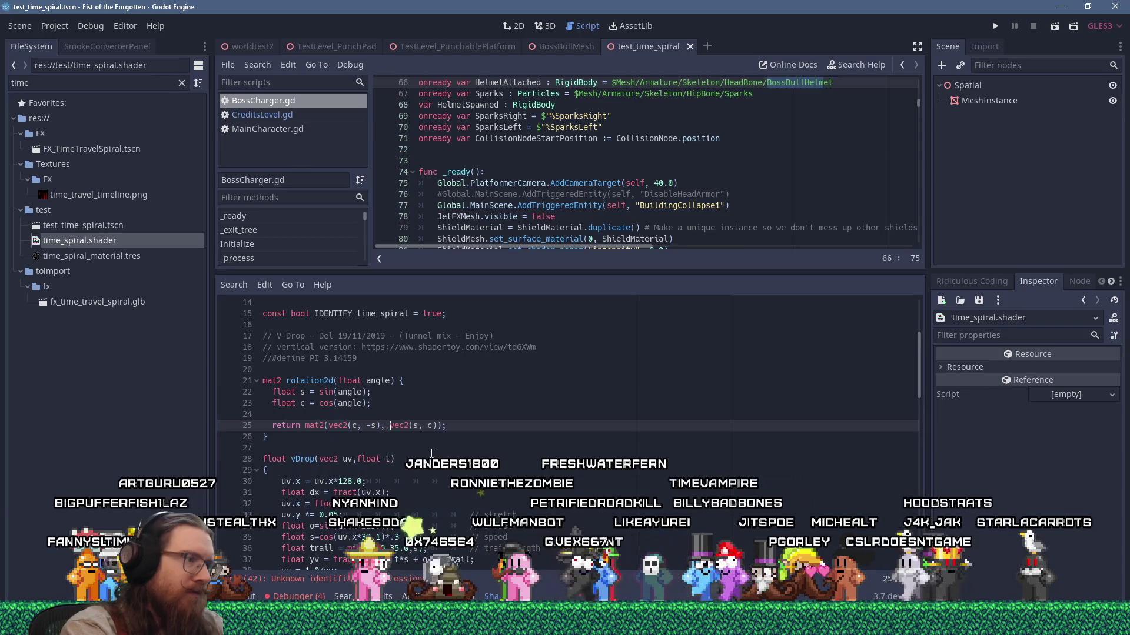
pyautogui.click(444, 404)
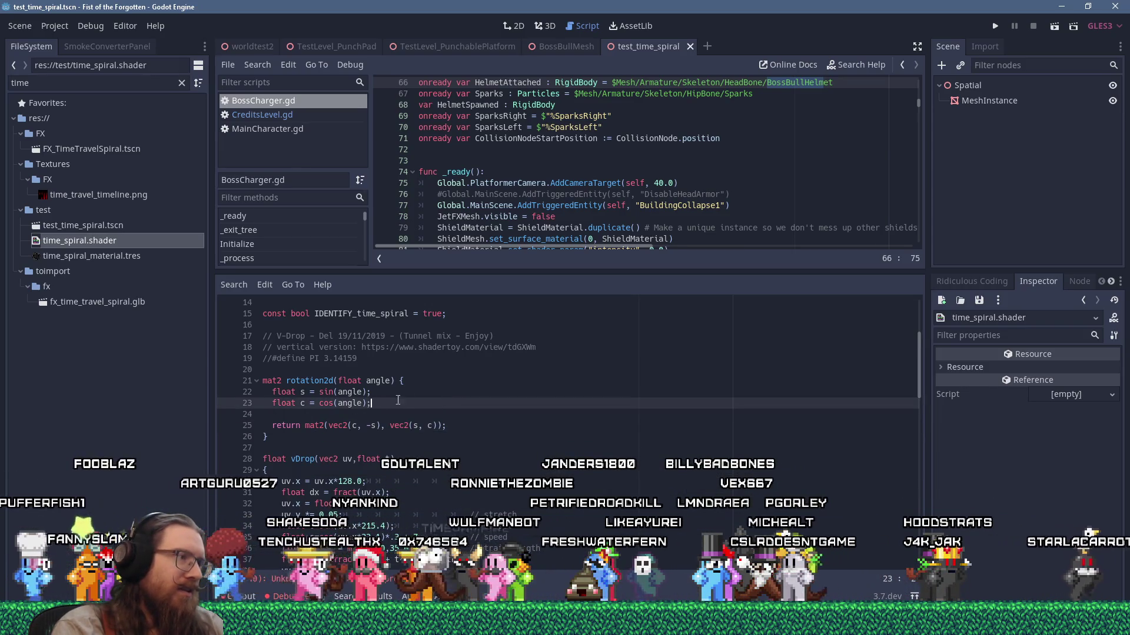
pyautogui.click(312, 425)
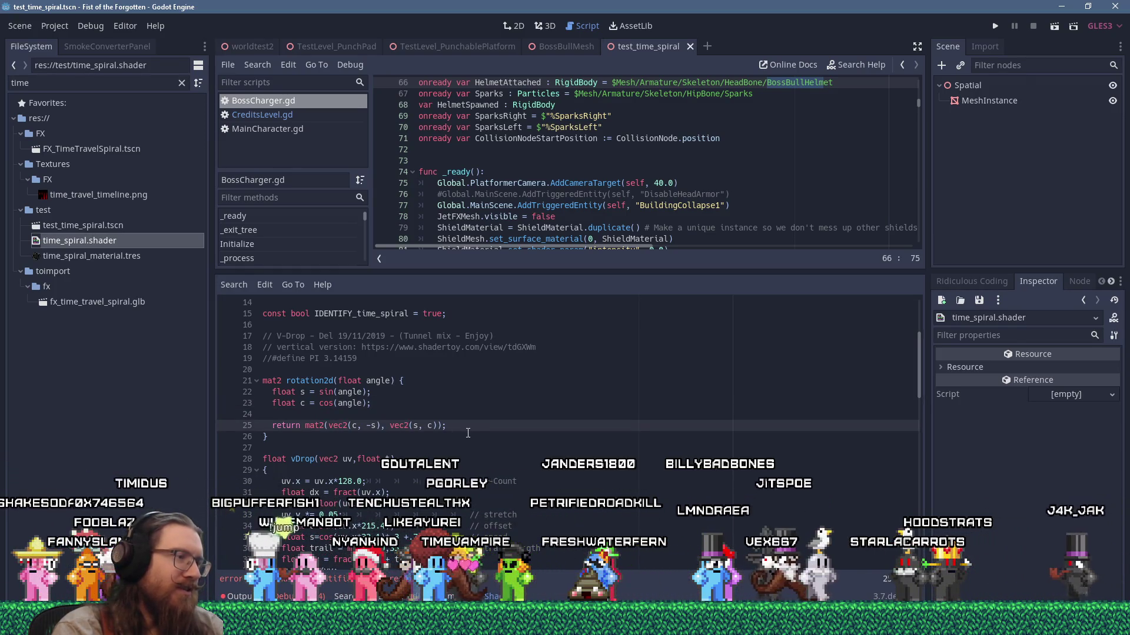
pyautogui.scroll(-2, 466, 438)
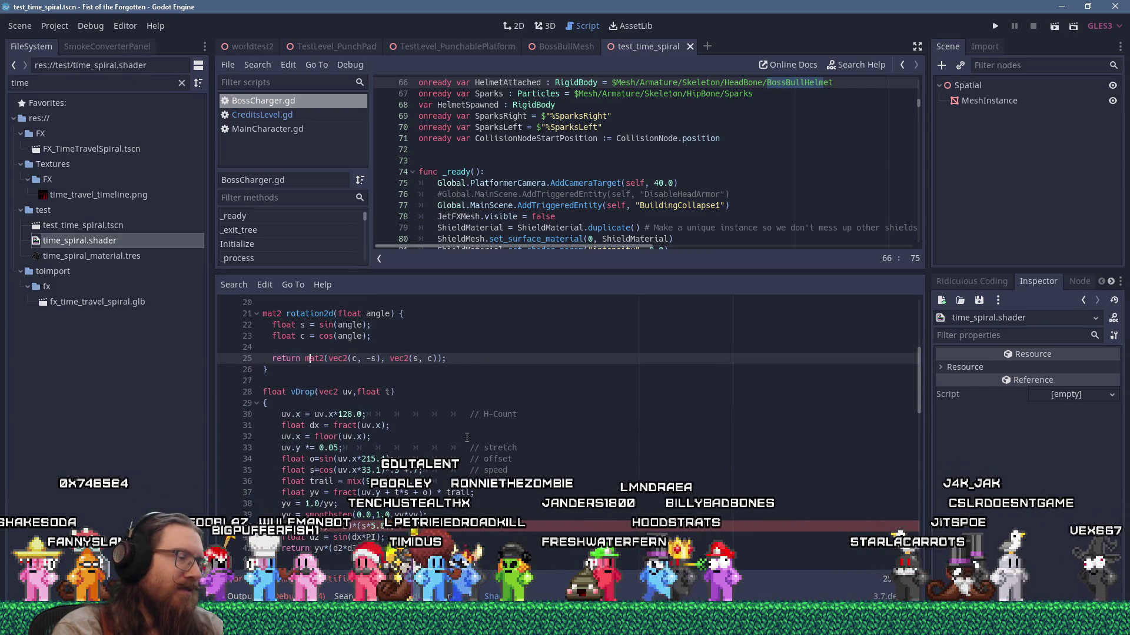
pyautogui.click(258, 66)
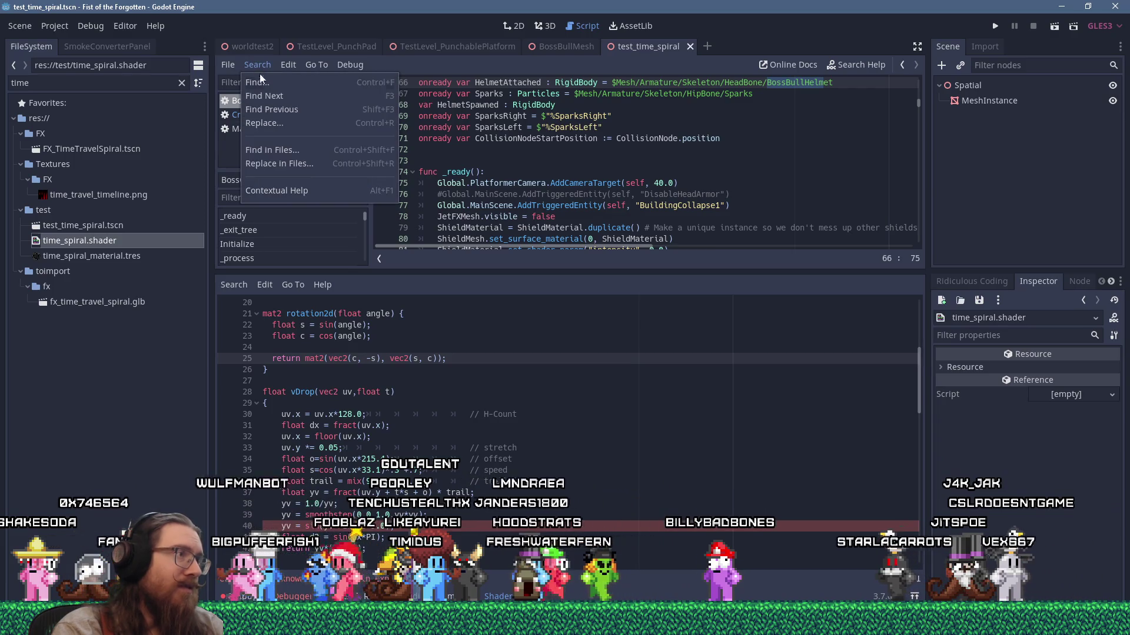
# Step: Find 'PI' with Match Case across all project files and scroll through the 96 matches
pyautogui.click(296, 151)
pyautogui.write('Pl')
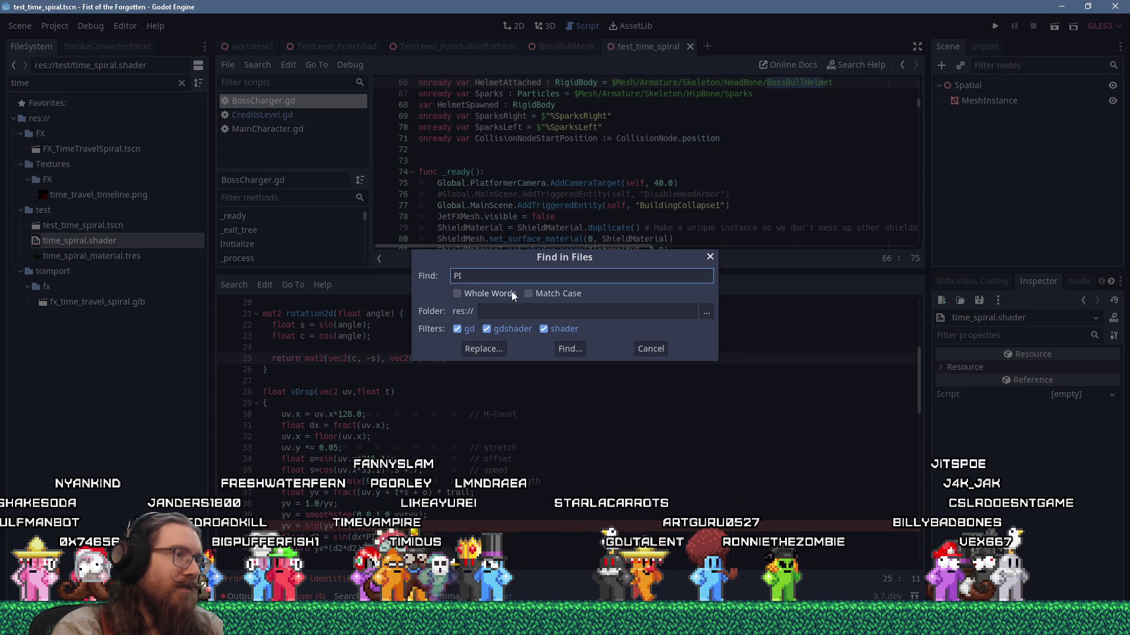
pyautogui.click(530, 293)
pyautogui.press('Return')
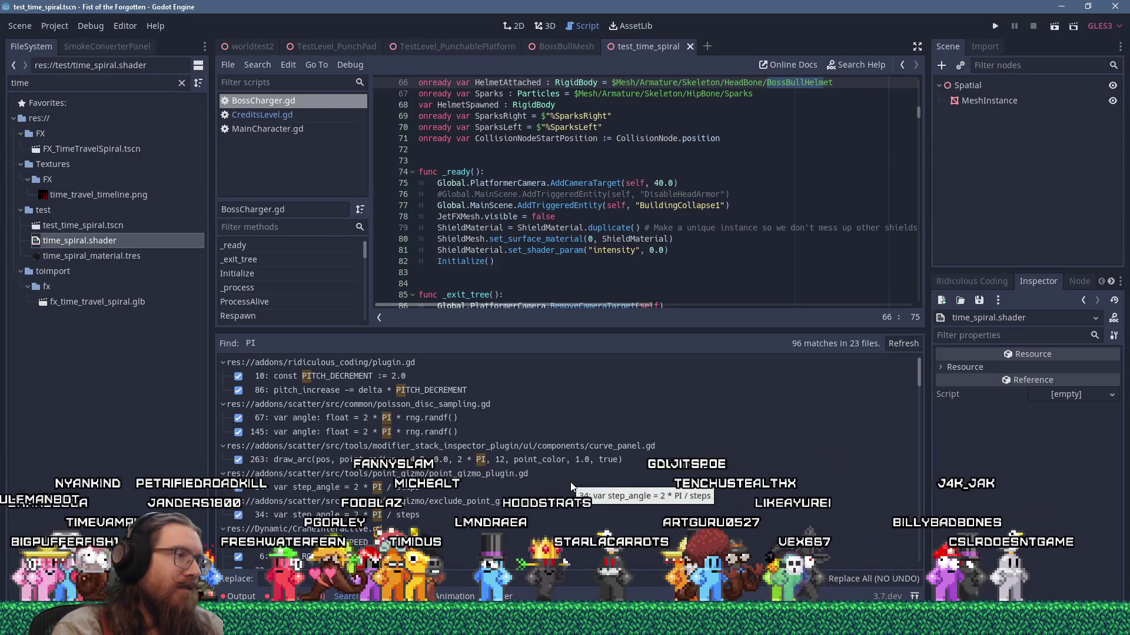
pyautogui.scroll(-10, 570, 481)
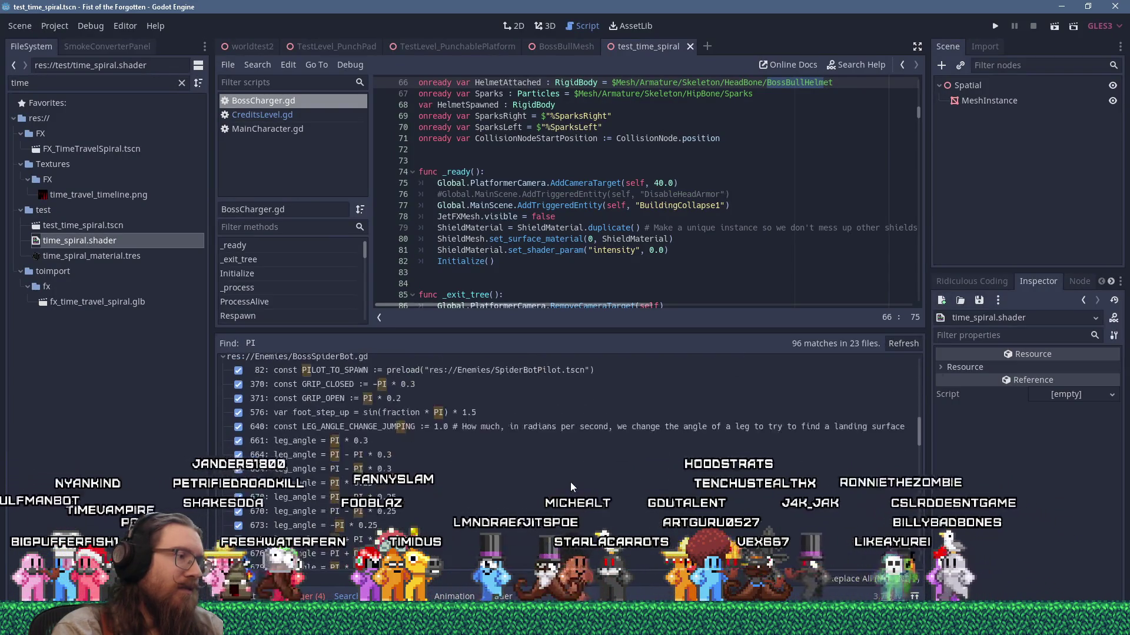
pyautogui.scroll(-10, 570, 482)
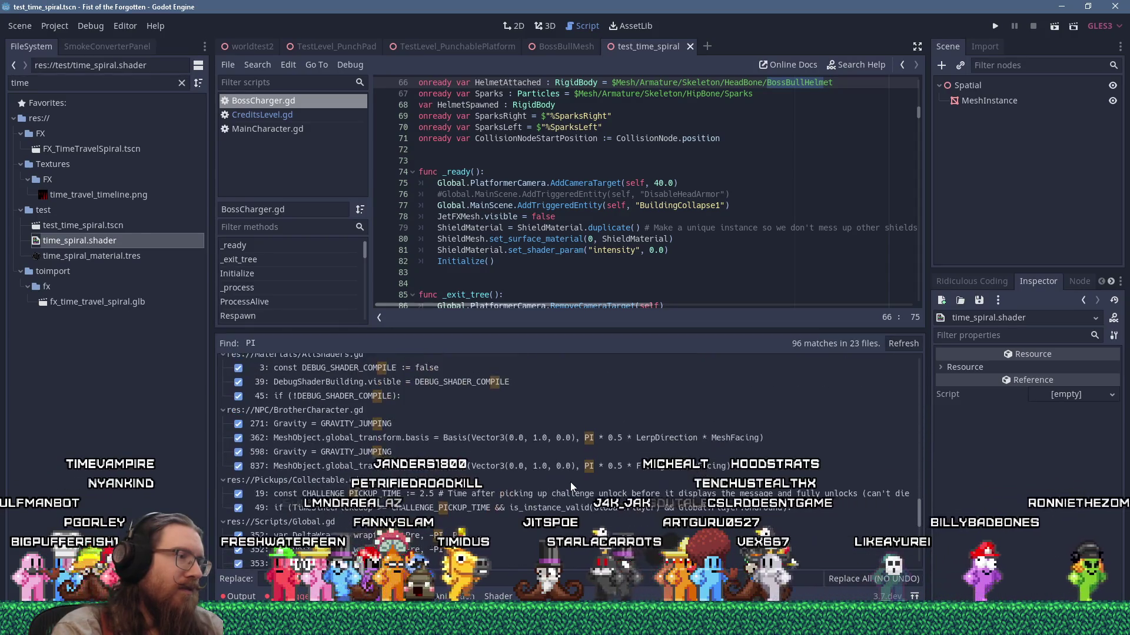
pyautogui.scroll(-10, 570, 482)
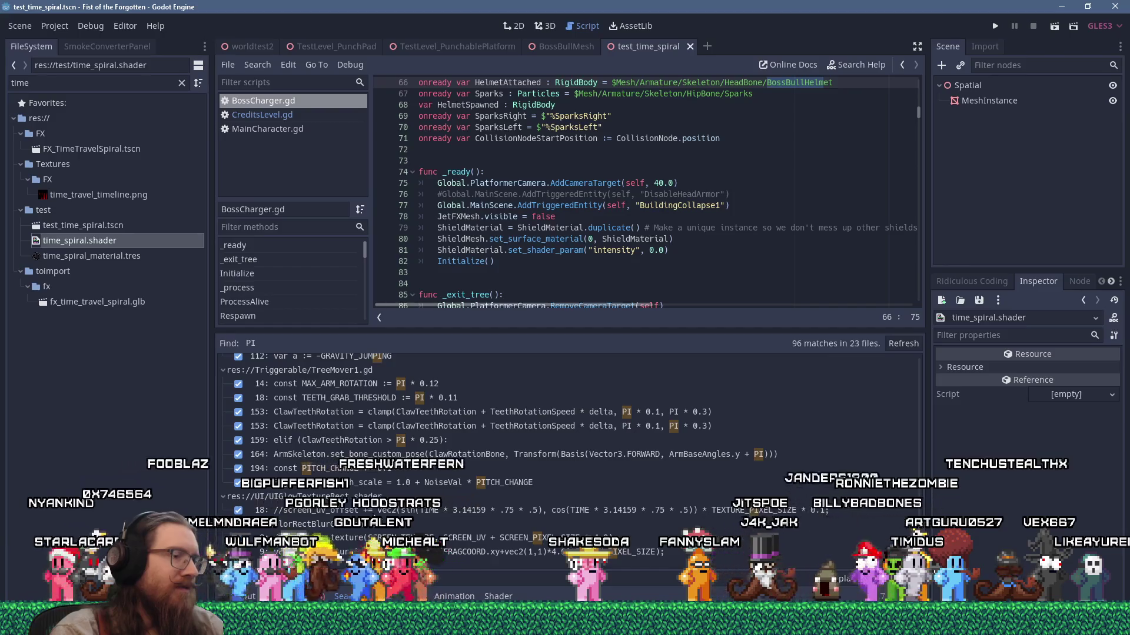
pyautogui.click(489, 596)
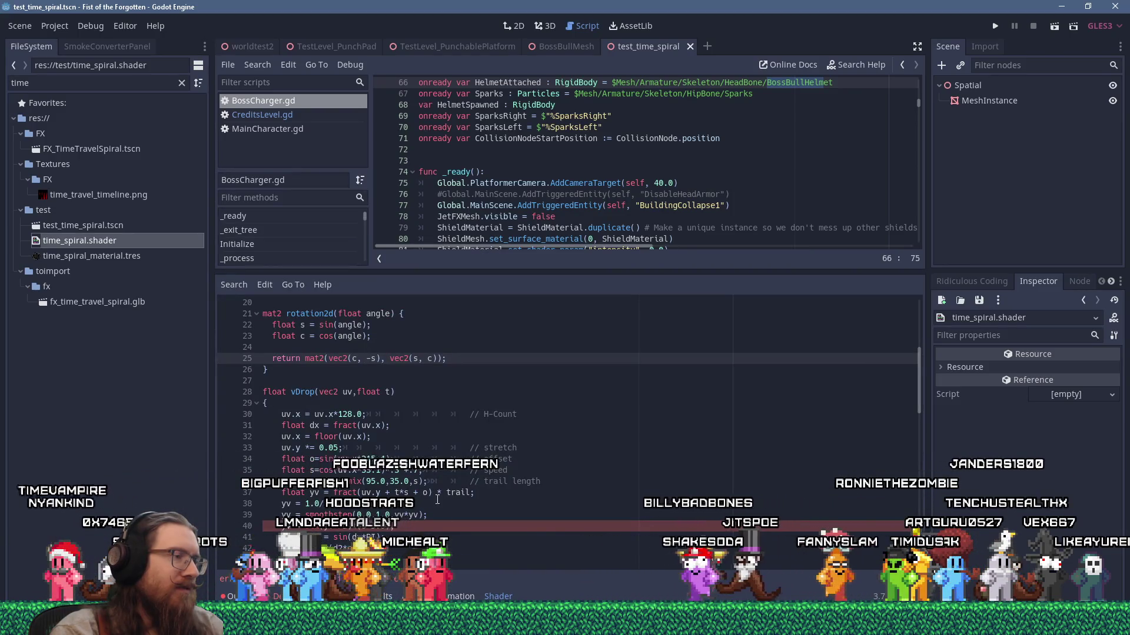
# Step: Rewrite line 19 from '//#define PI 3.14159' to 'const float PI = 3.14159;'
pyautogui.scroll(5, 431, 483)
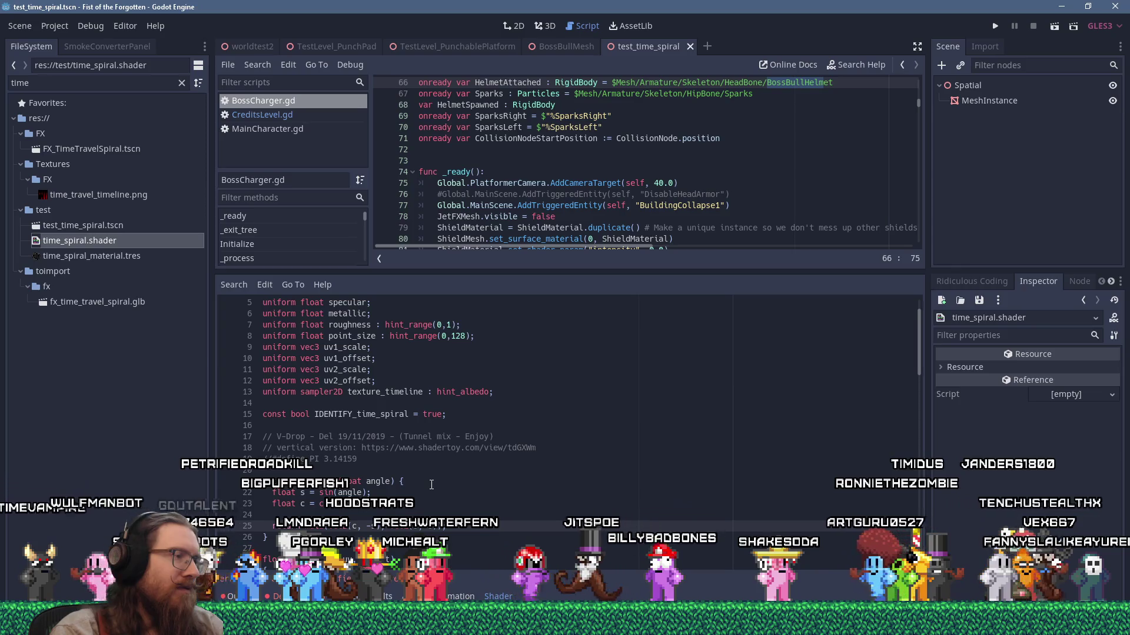
pyautogui.scroll(-3, 432, 484)
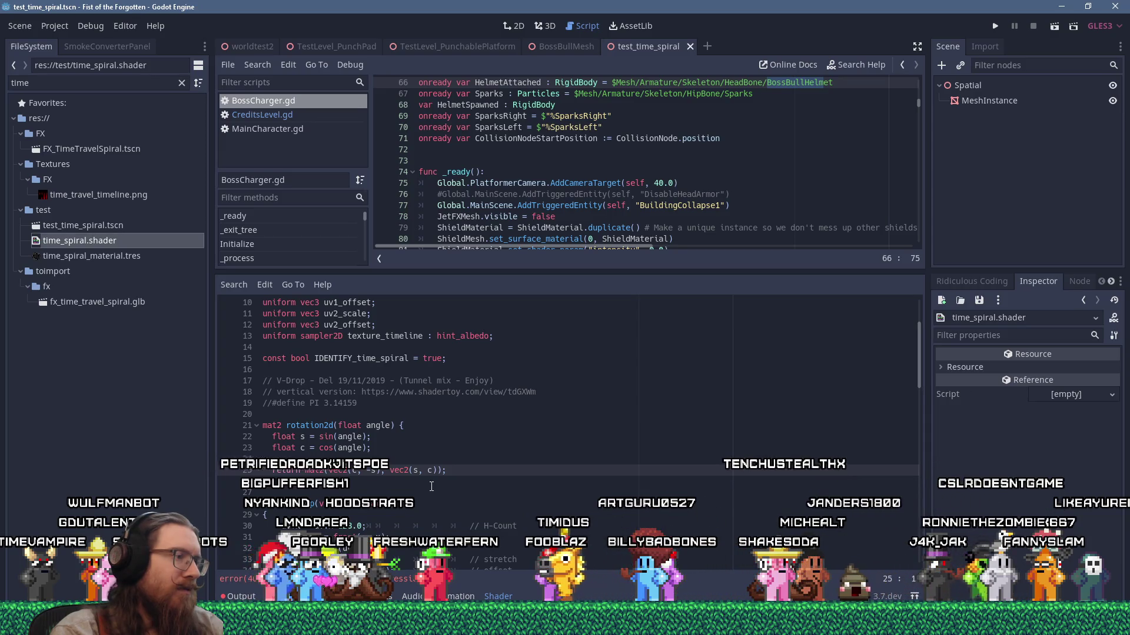
pyautogui.scroll(-1, 432, 487)
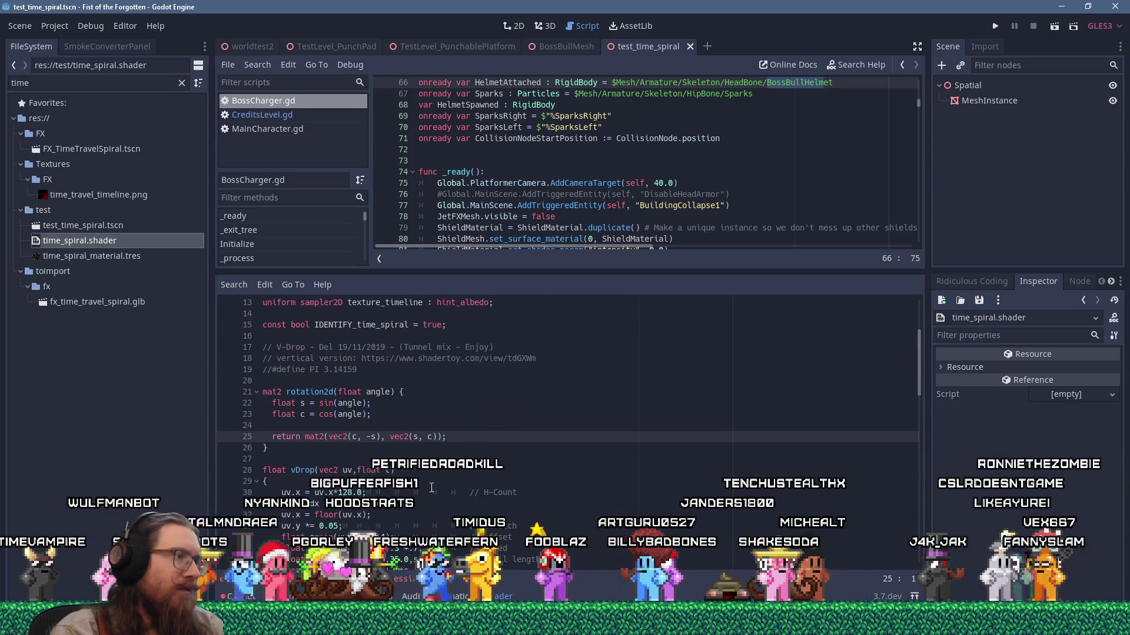
pyautogui.scroll(1, 301, 403)
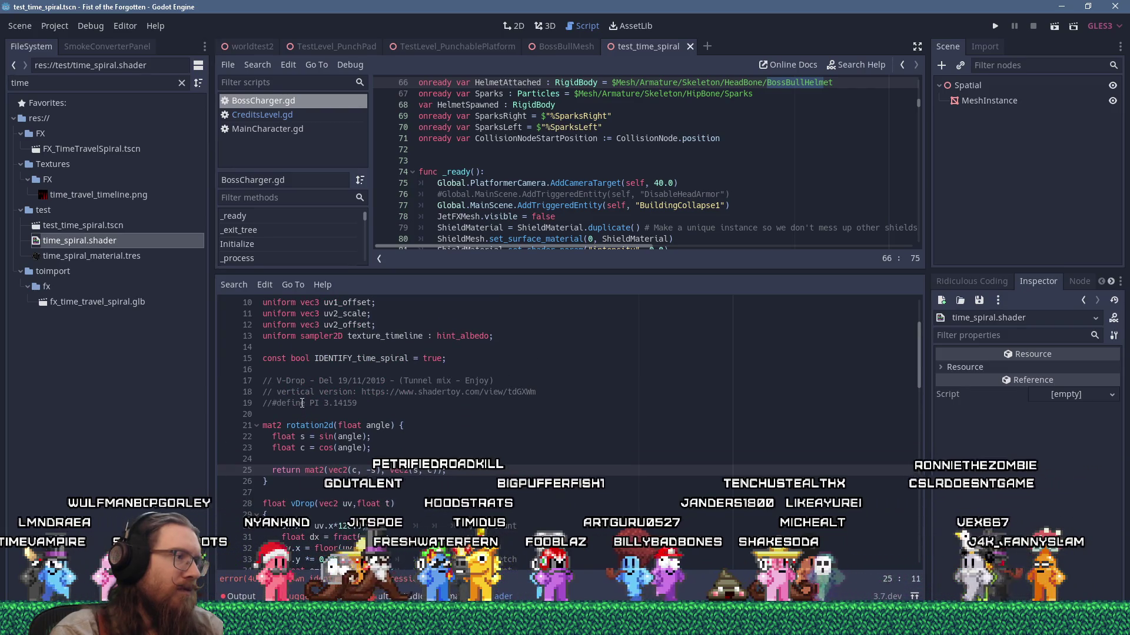
pyautogui.click(301, 403)
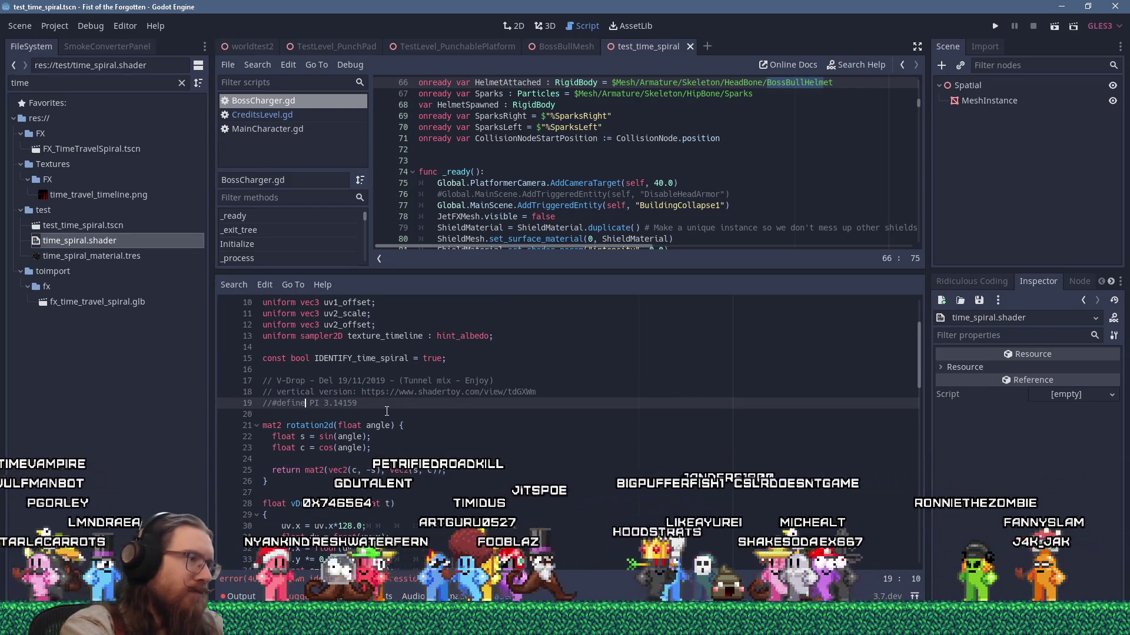
pyautogui.press('Home')
pyautogui.write('nst float')
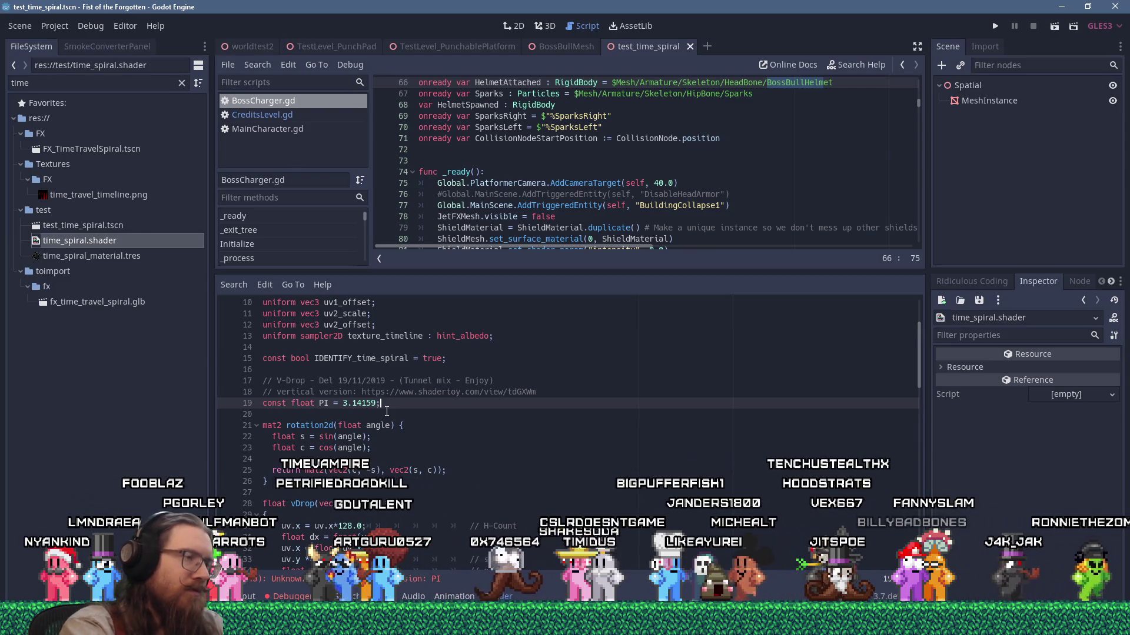
pyautogui.click(387, 412)
pyautogui.scroll(-7, 450, 422)
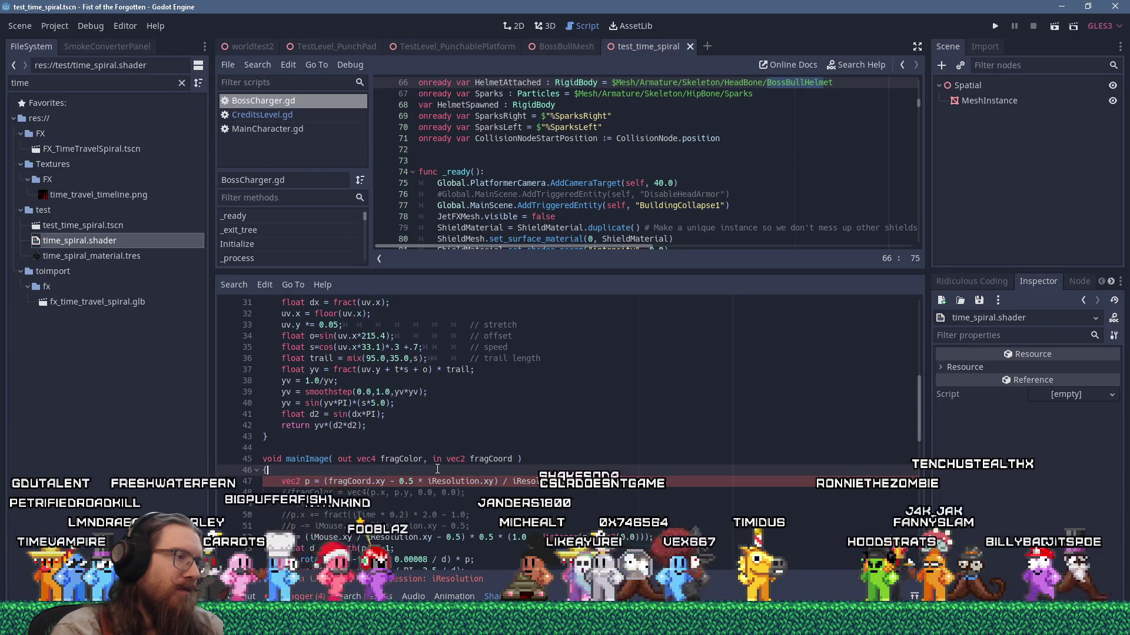
# Step: Add spaces around '*' and '+' in line 71's UV expression, tag it '// TODO: Delete', and save
pyautogui.scroll(-9, 437, 468)
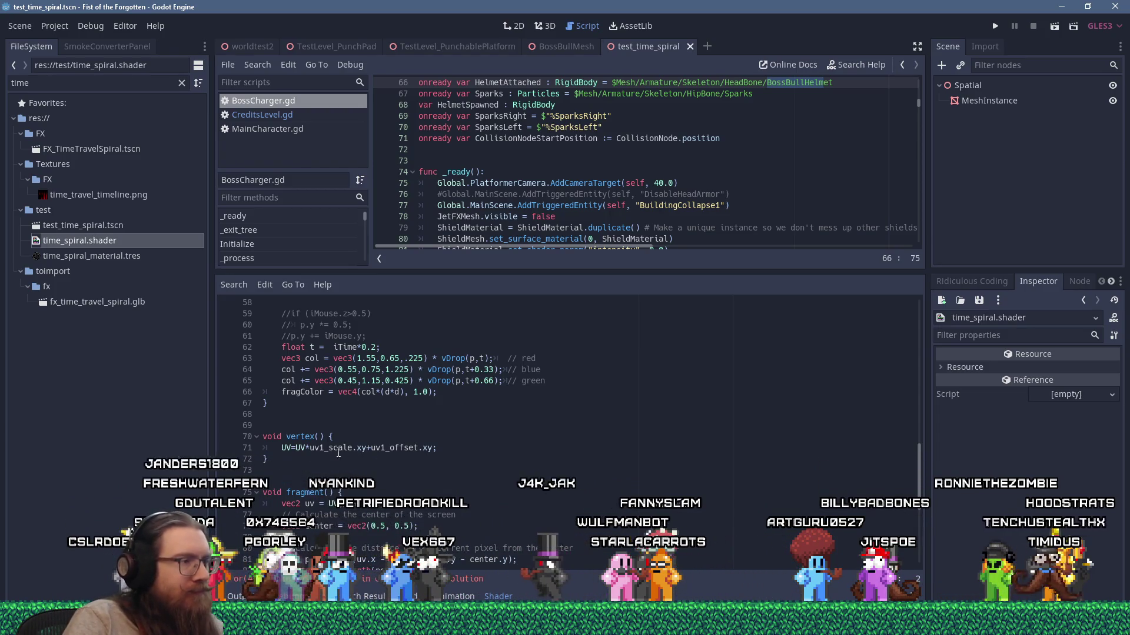
pyautogui.click(292, 447)
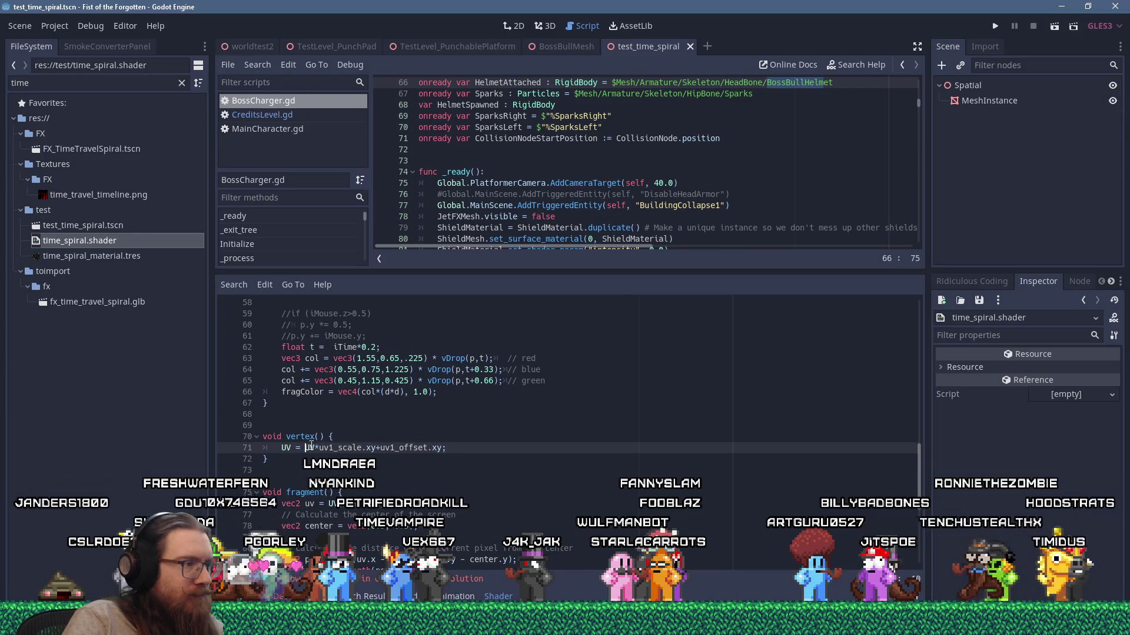
pyautogui.click(386, 448)
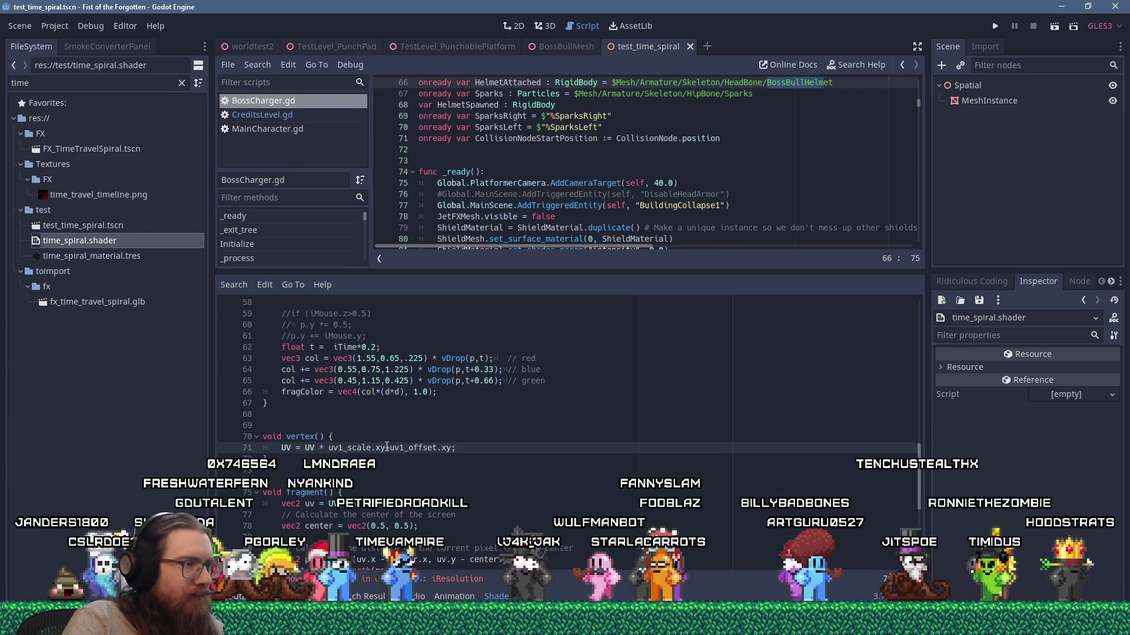
pyautogui.press('Right')
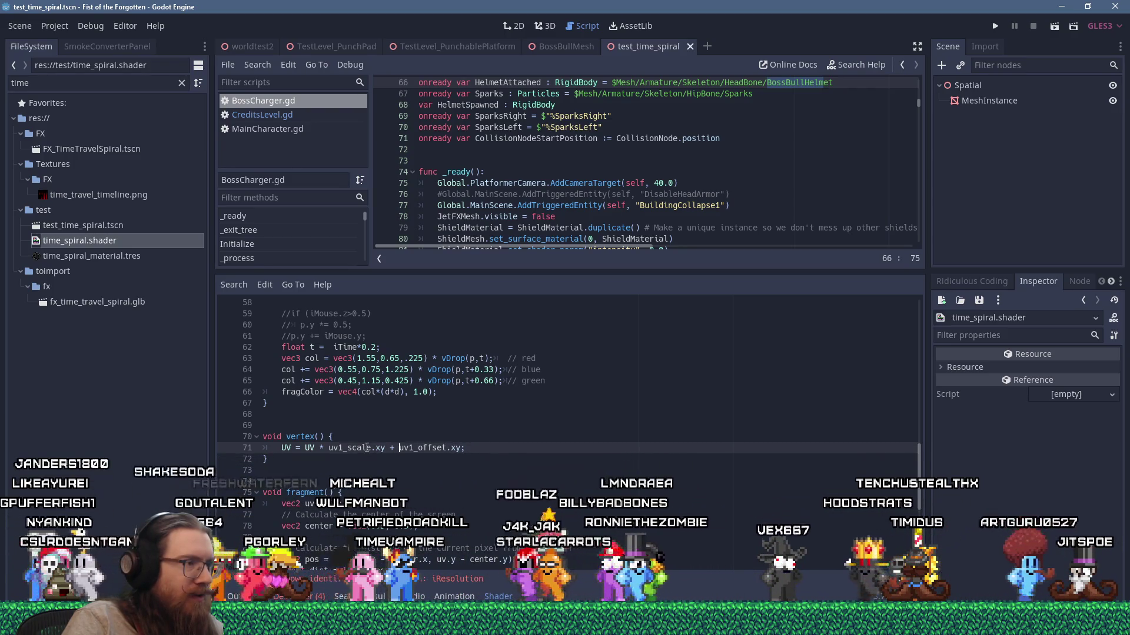
pyautogui.scroll(-3, 486, 462)
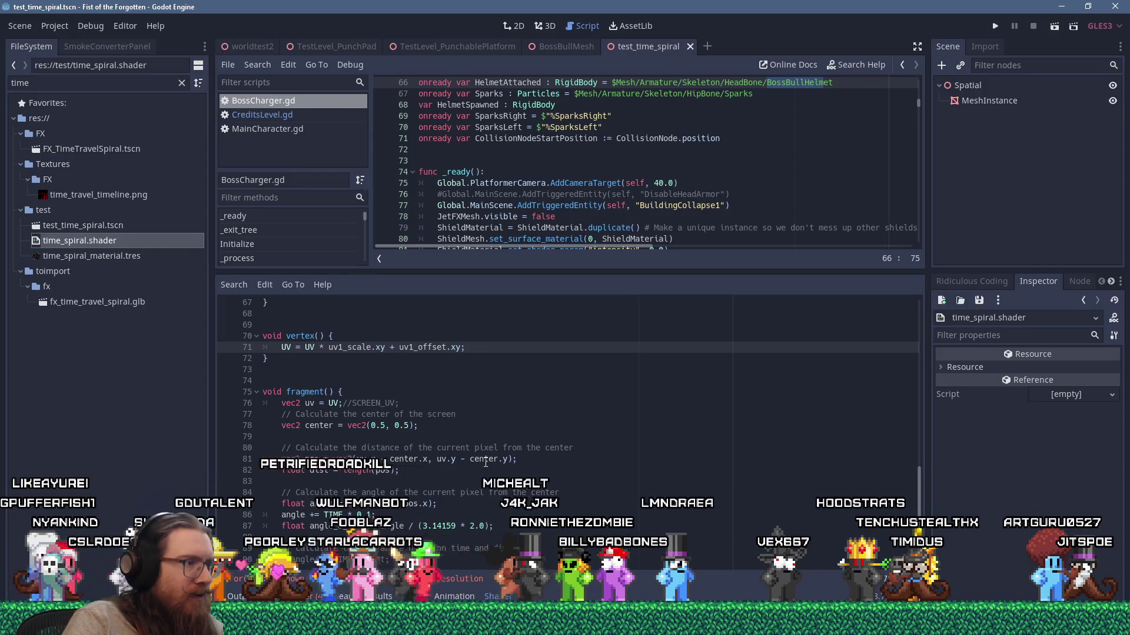
pyautogui.scroll(-4, 485, 462)
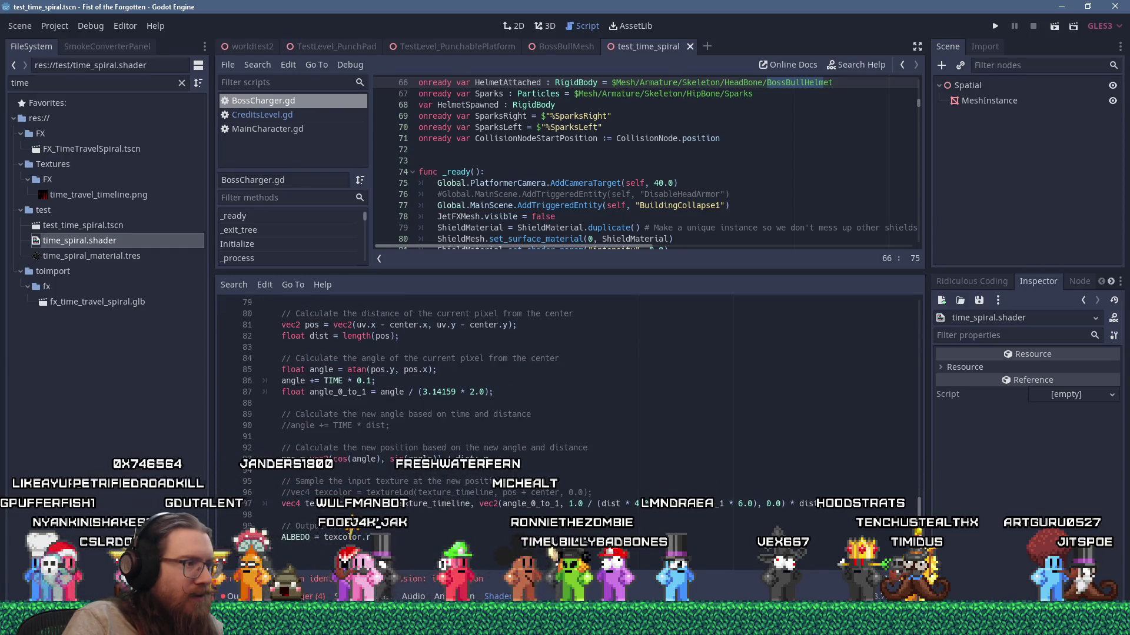
pyautogui.scroll(5, 486, 461)
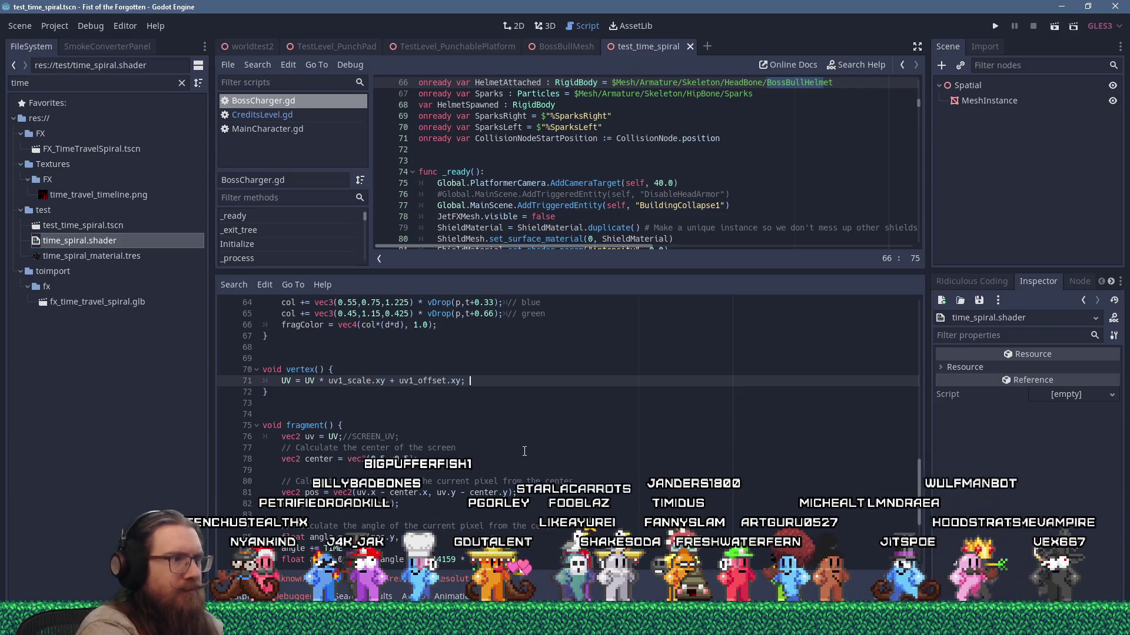
pyautogui.write('==')
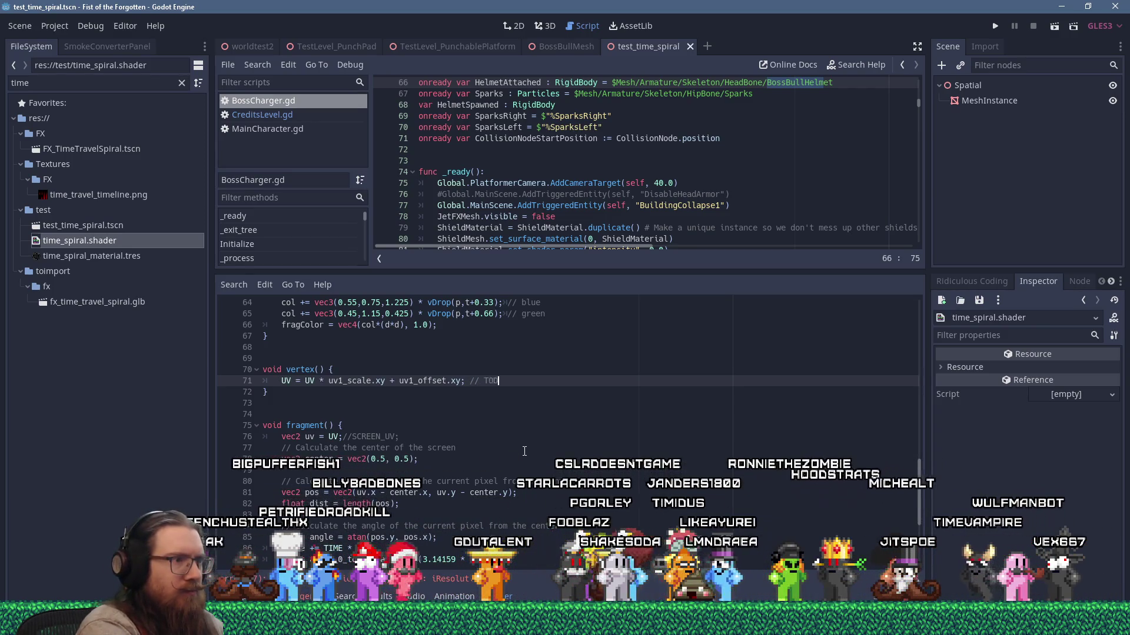
pyautogui.hotkey('ctrl', 's')
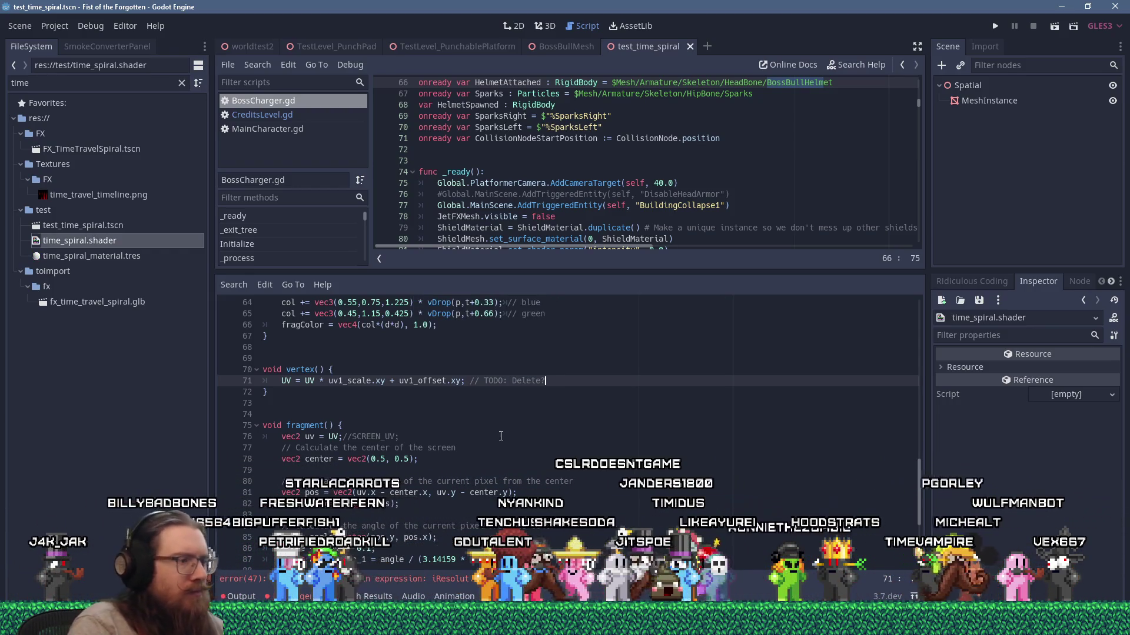
pyautogui.scroll(5, 500, 435)
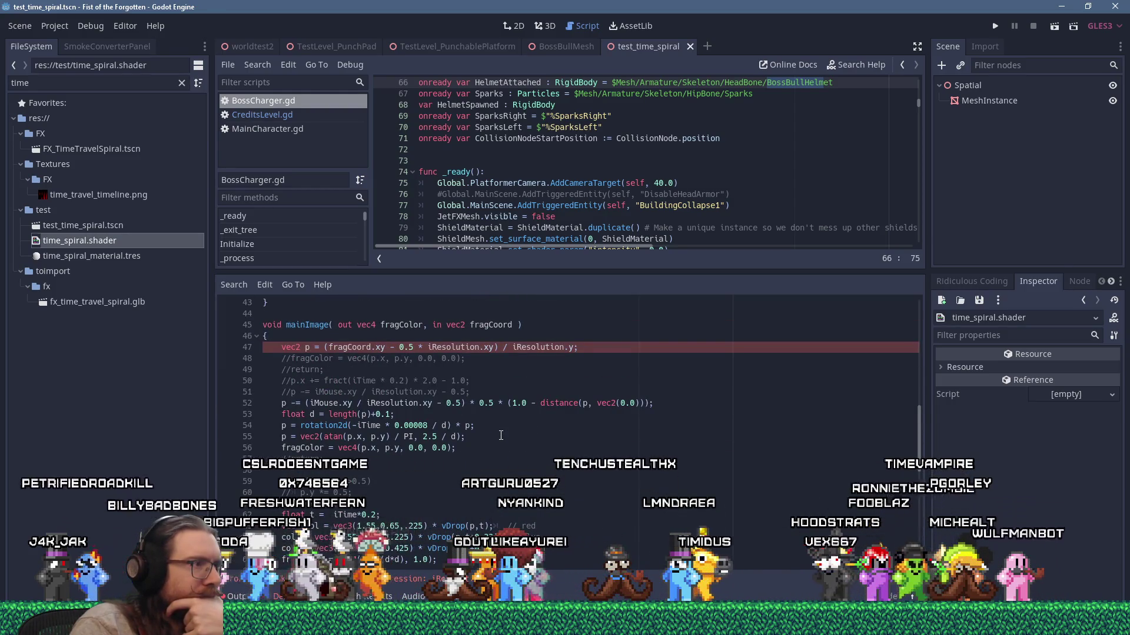
pyautogui.scroll(-5, 500, 436)
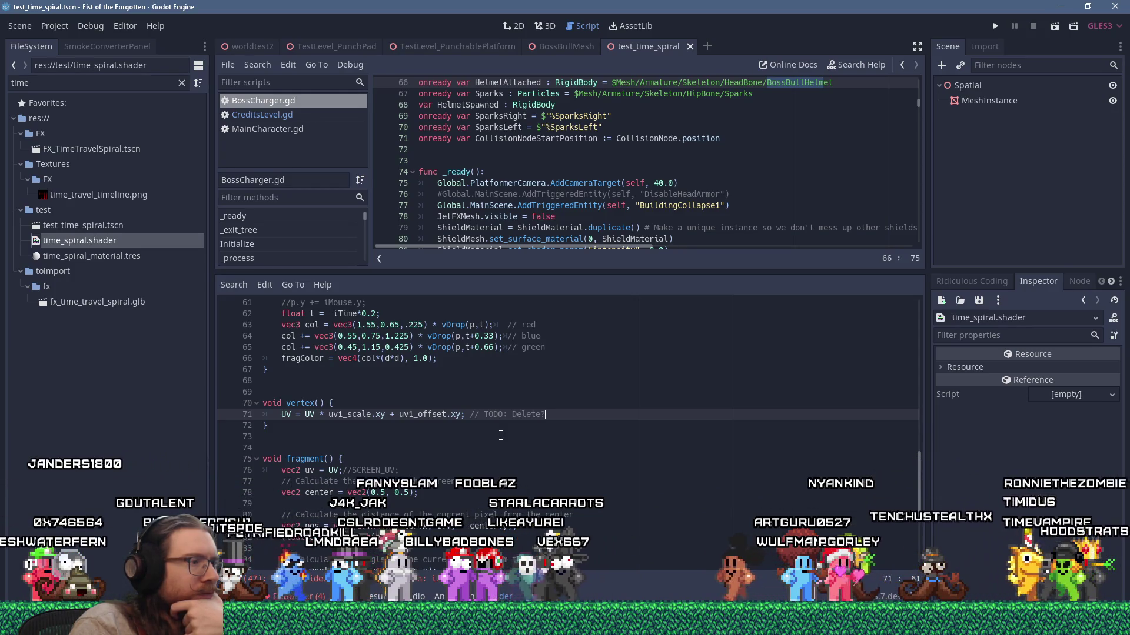
pyautogui.scroll(7, 500, 435)
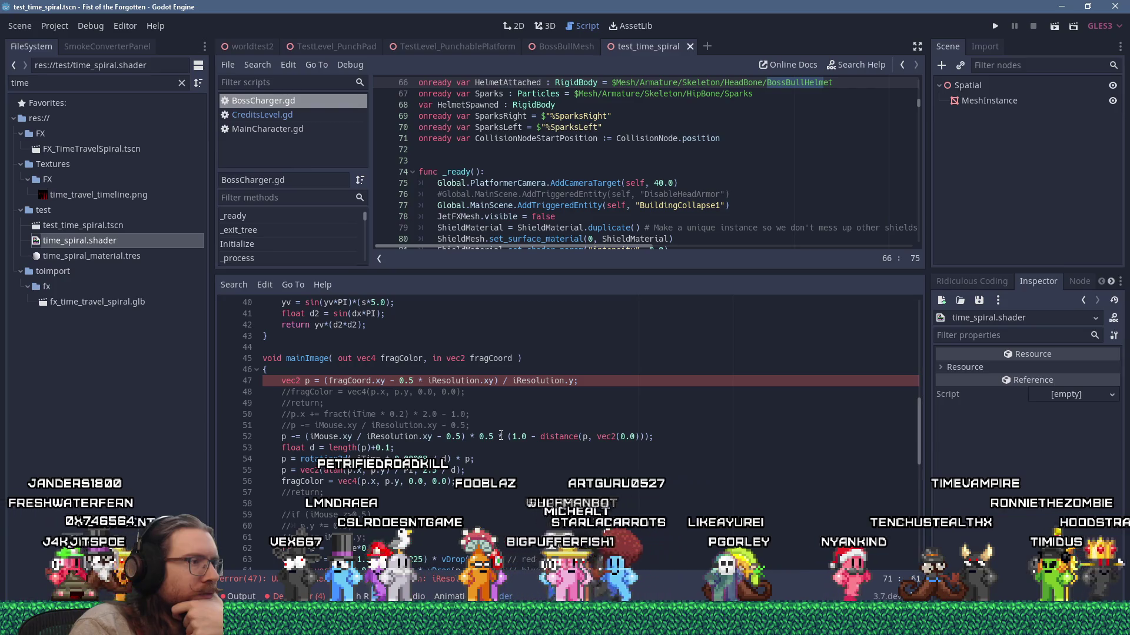
pyautogui.scroll(-5, 500, 436)
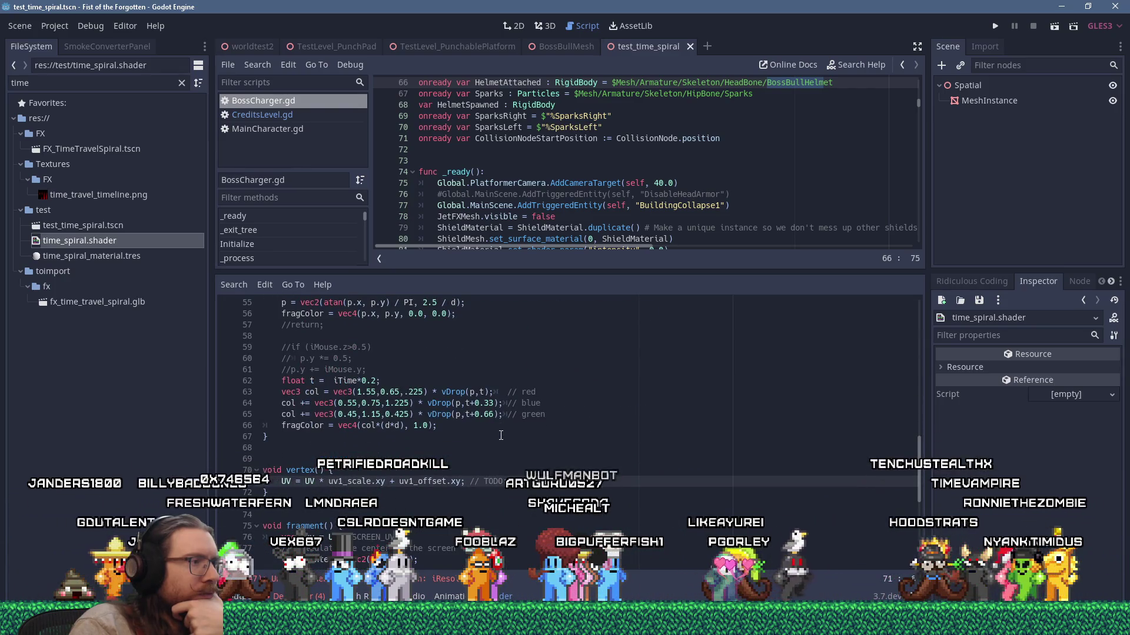
pyautogui.scroll(3, 501, 436)
pyautogui.scroll(2, 501, 435)
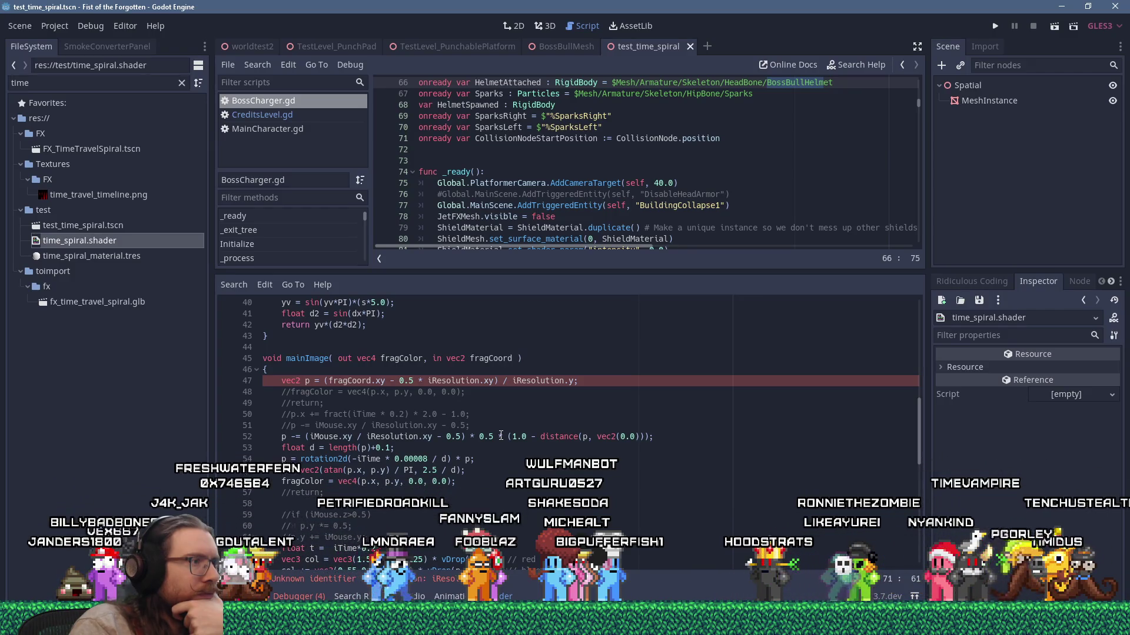
pyautogui.scroll(-5, 500, 435)
pyautogui.scroll(4, 501, 436)
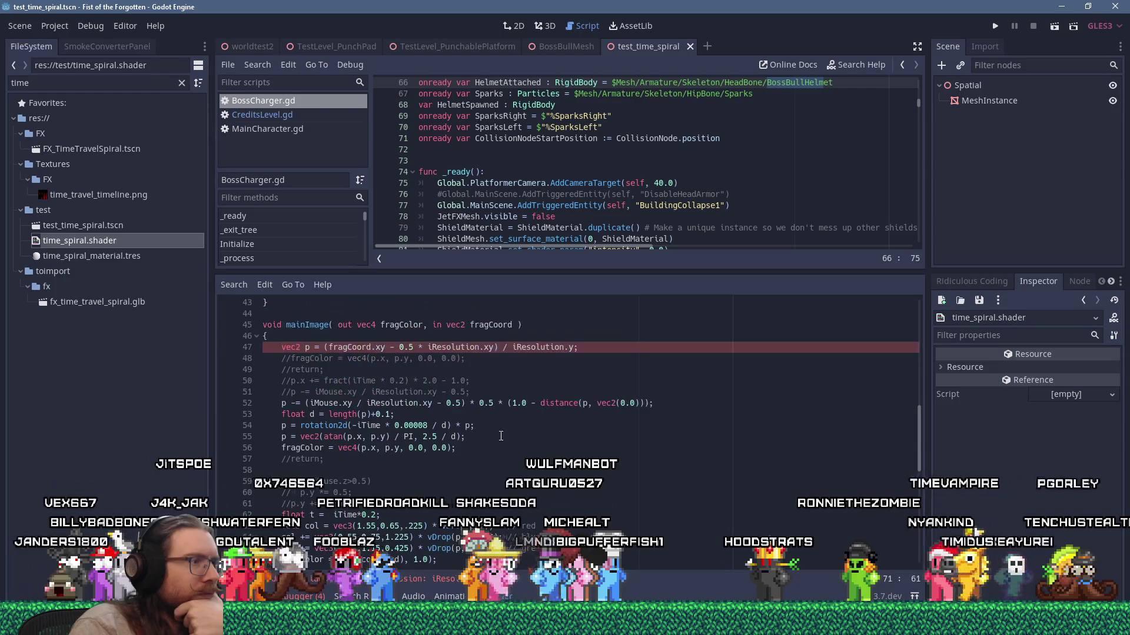
pyautogui.click(305, 338)
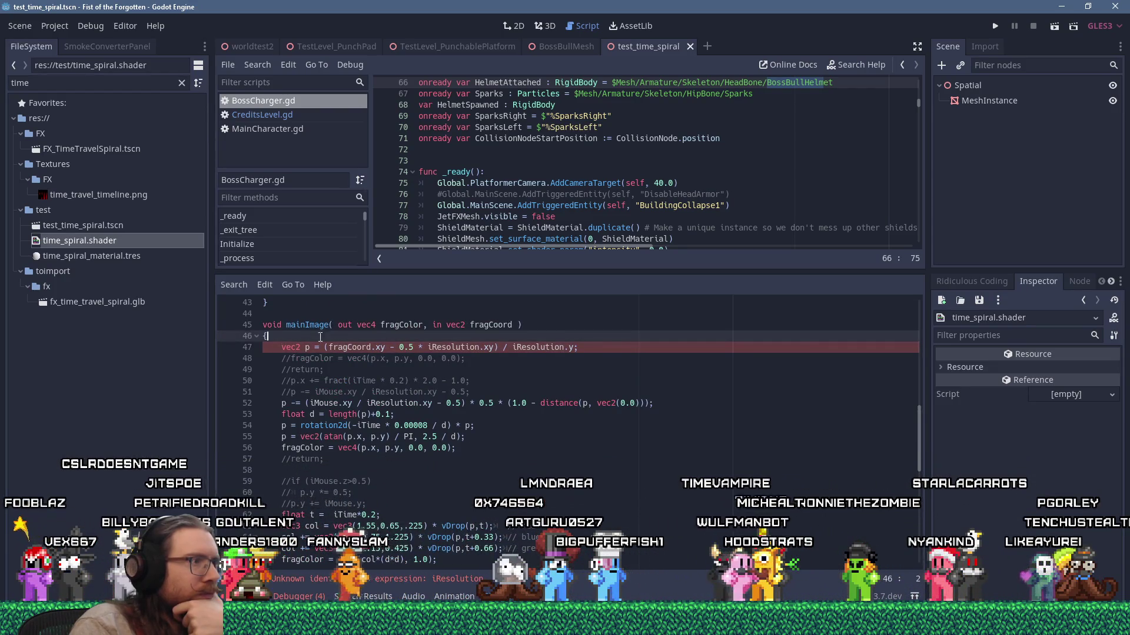
pyautogui.scroll(-4, 345, 358)
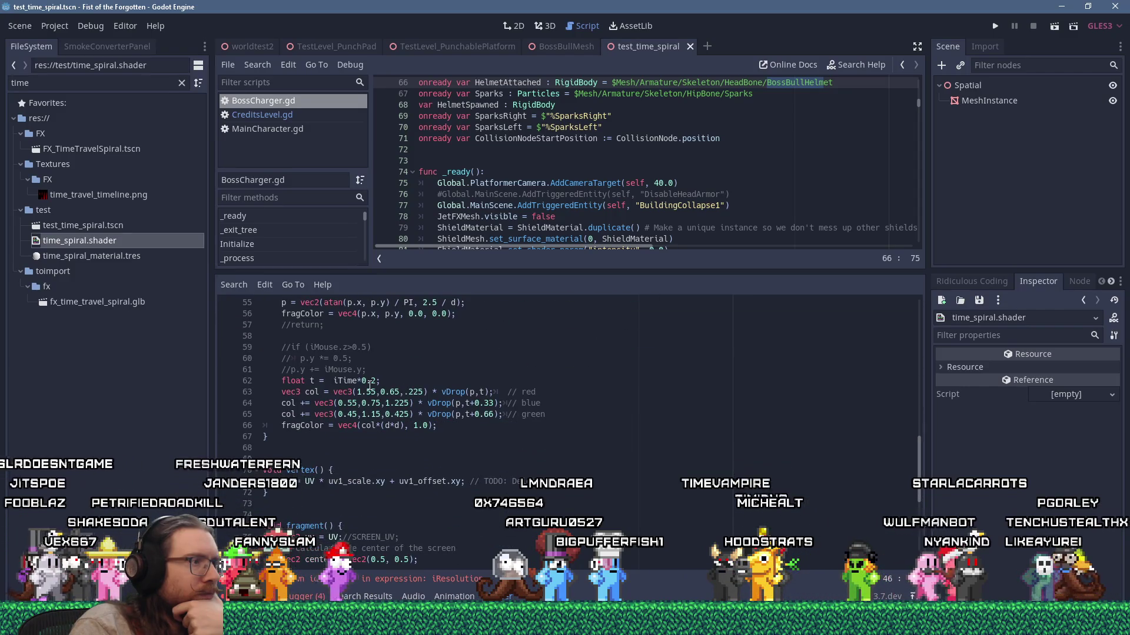
pyautogui.scroll(-8, 370, 385)
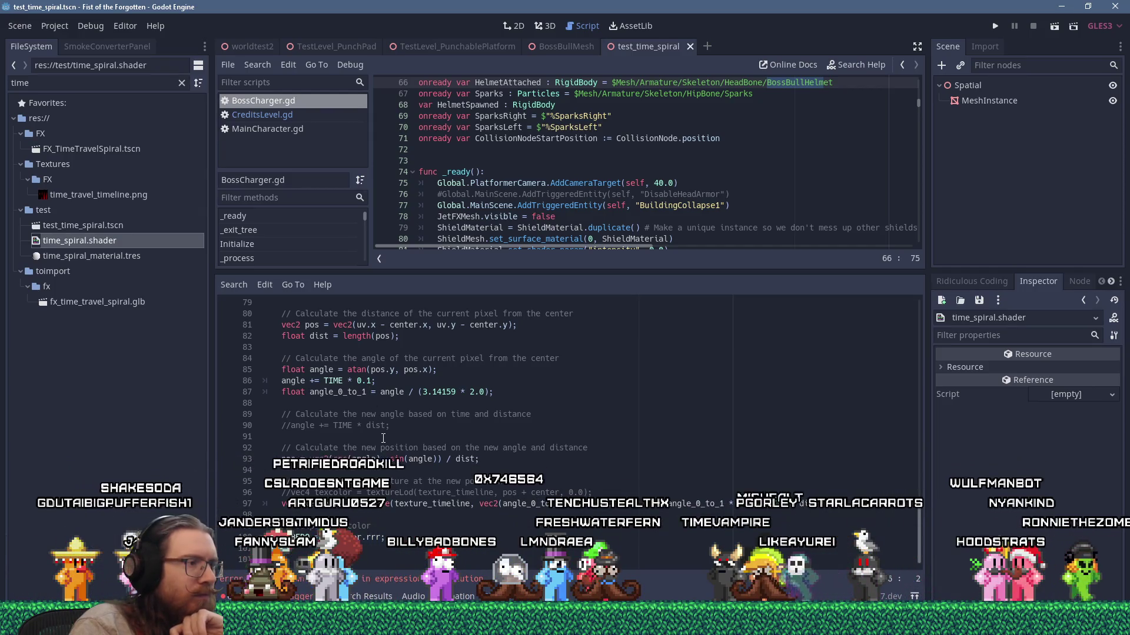
pyautogui.scroll(13, 383, 439)
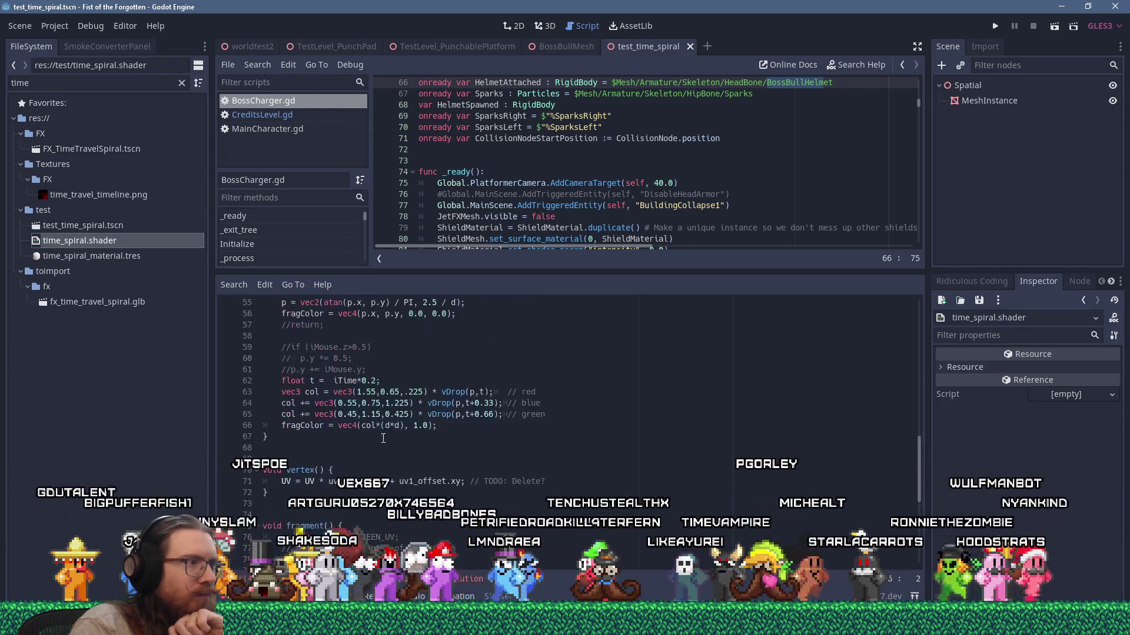
pyautogui.scroll(1, 383, 436)
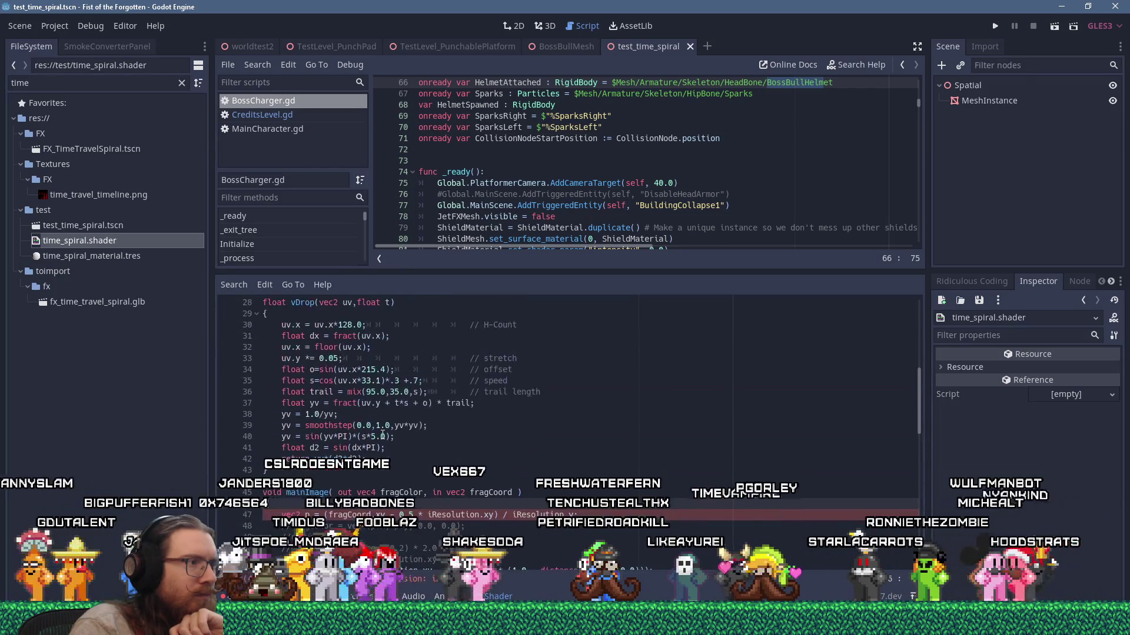
pyautogui.scroll(-4, 383, 434)
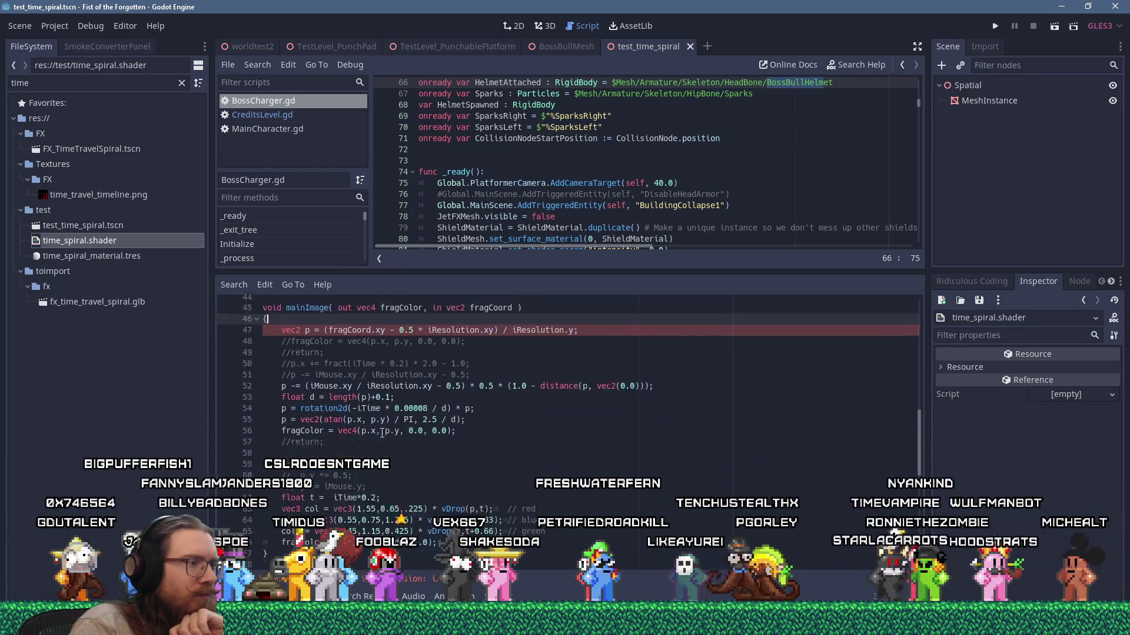
pyautogui.scroll(1, 438, 492)
# Step: Cut lines 47–66 of mainImage and place them in fragment() after the texcolor line
pyautogui.moveTo(438, 537); pyautogui.dragTo(261, 329)
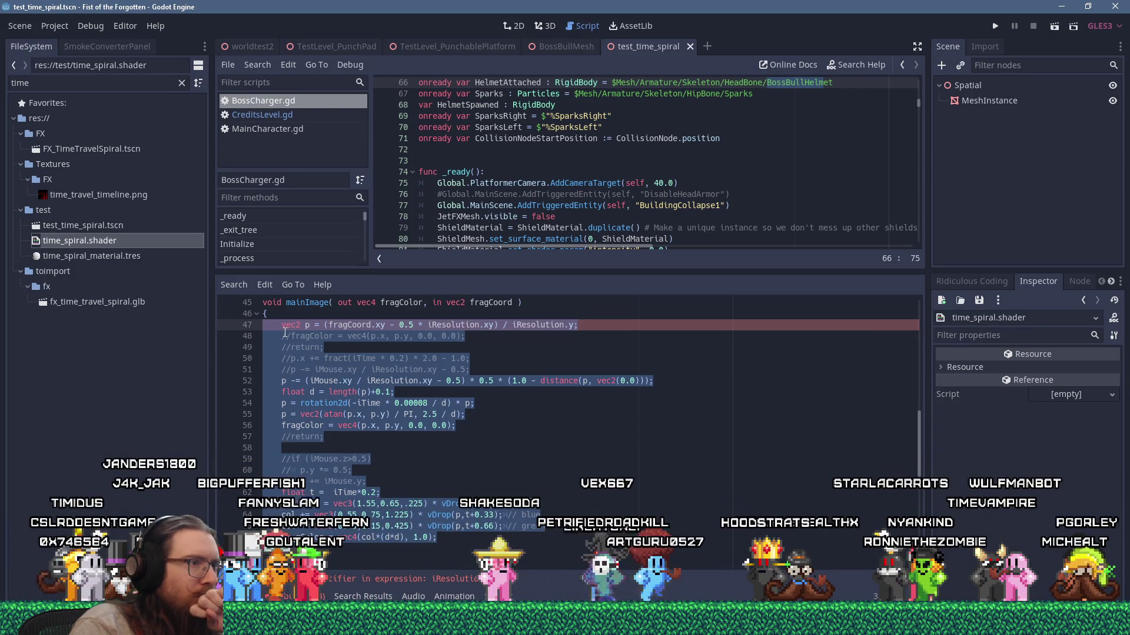
pyautogui.rightClick(284, 332)
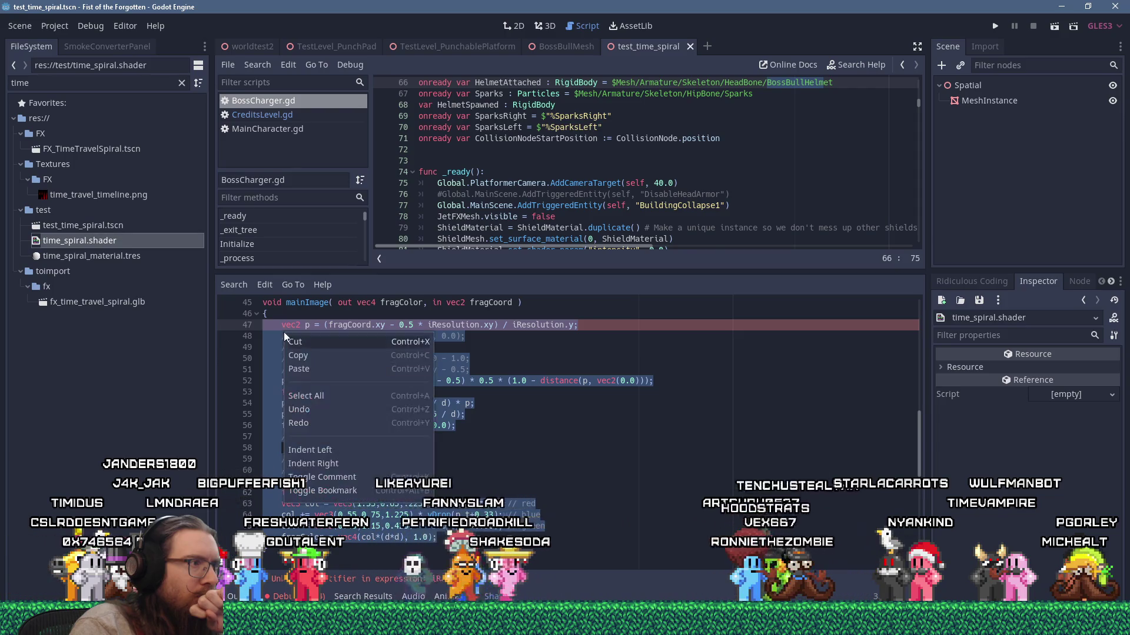
pyautogui.click(294, 342)
pyautogui.scroll(-5, 296, 342)
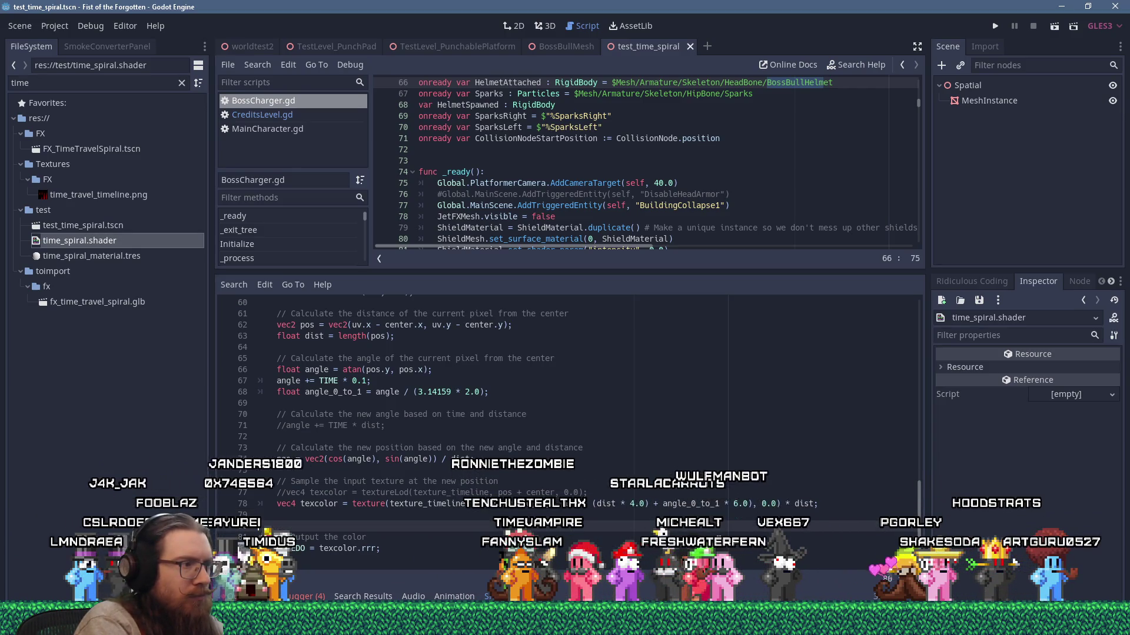
pyautogui.scroll(-6, 565, 412)
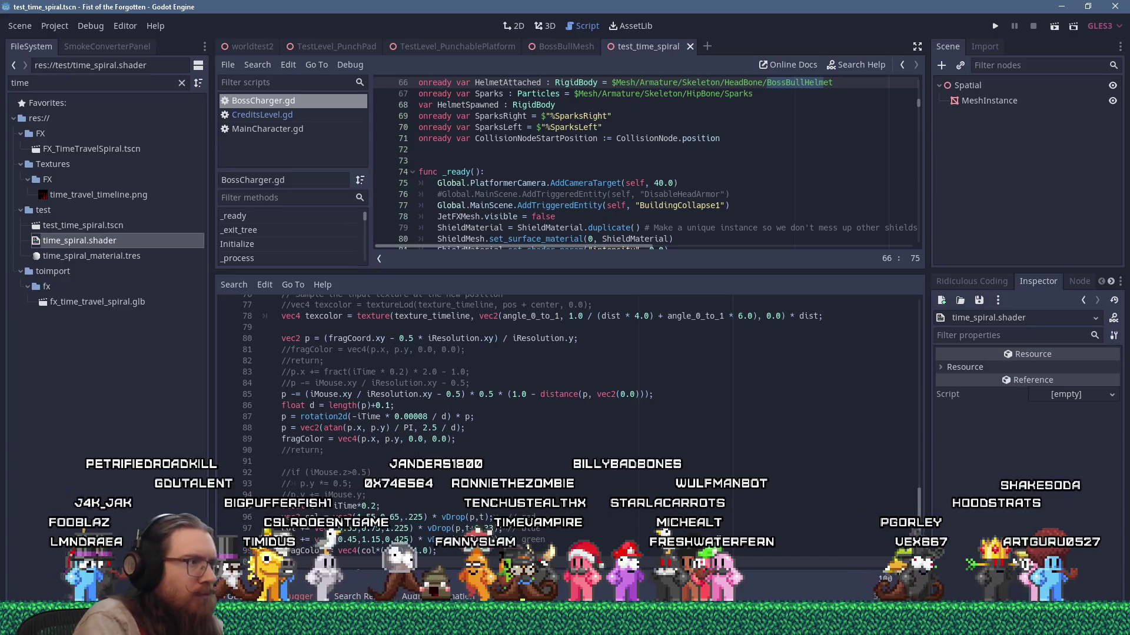
pyautogui.scroll(2, 432, 455)
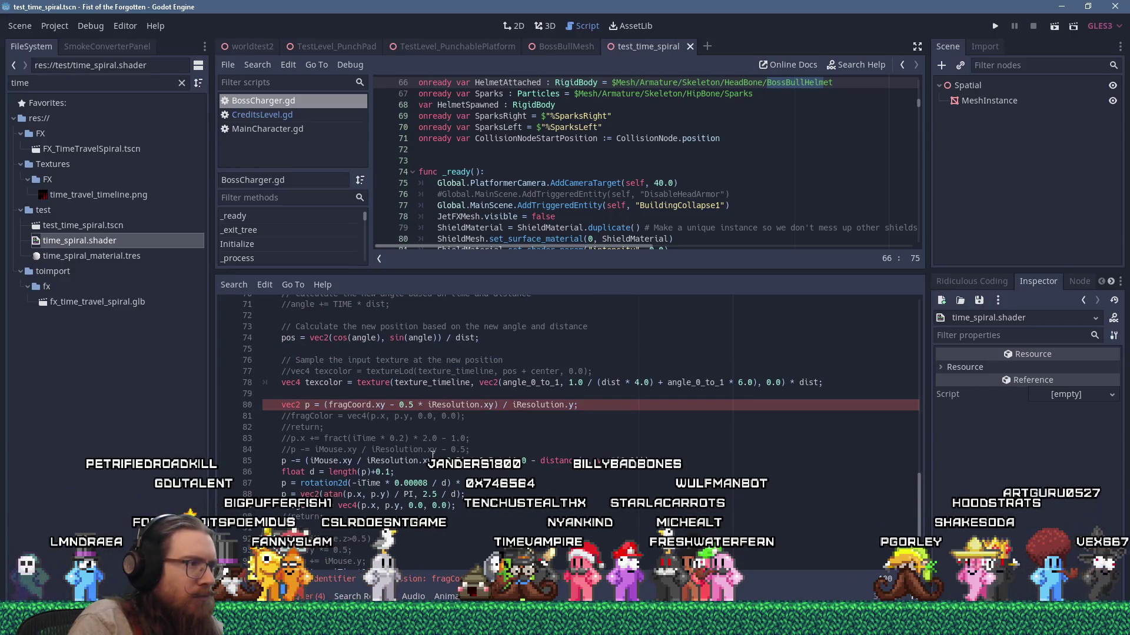
pyautogui.scroll(20, 327, 389)
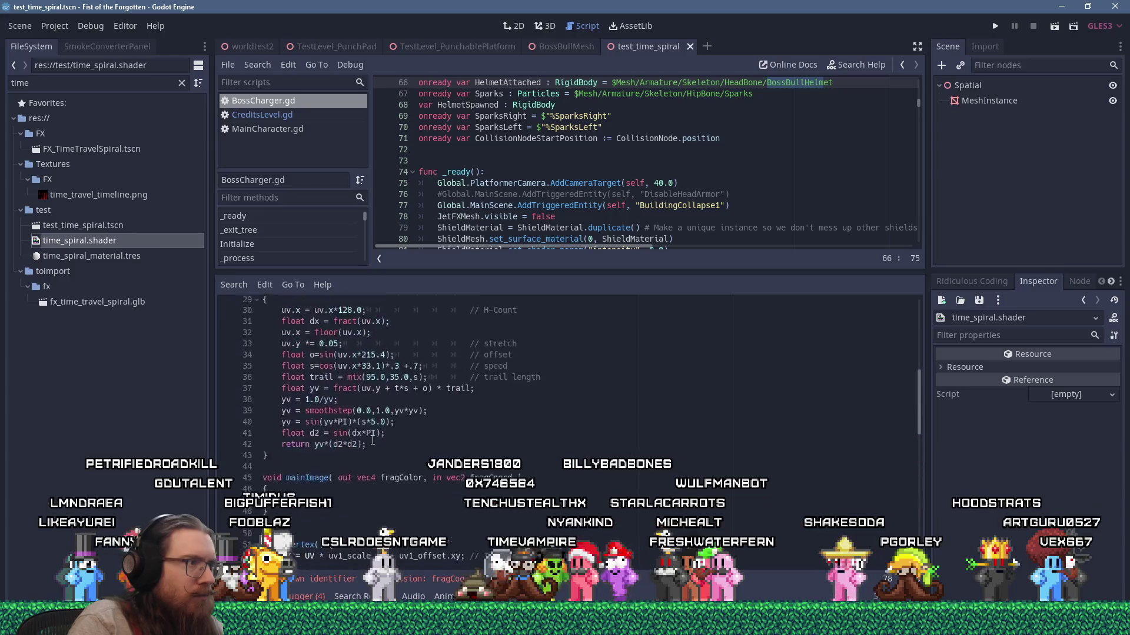
pyautogui.hotkey('alt', 'Tab')
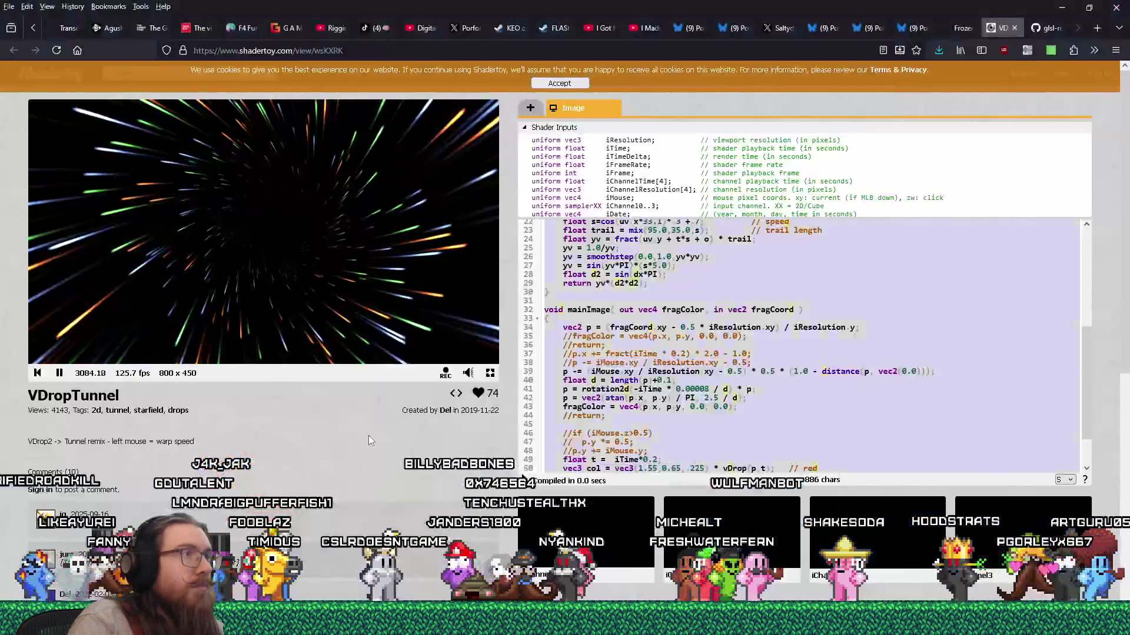
pyautogui.click(311, 50)
pyautogui.rightClick(333, 53)
pyautogui.click(363, 124)
pyautogui.hotkey('alt', 'Tab')
# Step: Above vec2 p, add the comment '// Based on Del's vDropTunnel:' followed by the pasted URL
pyautogui.scroll(-18, 437, 307)
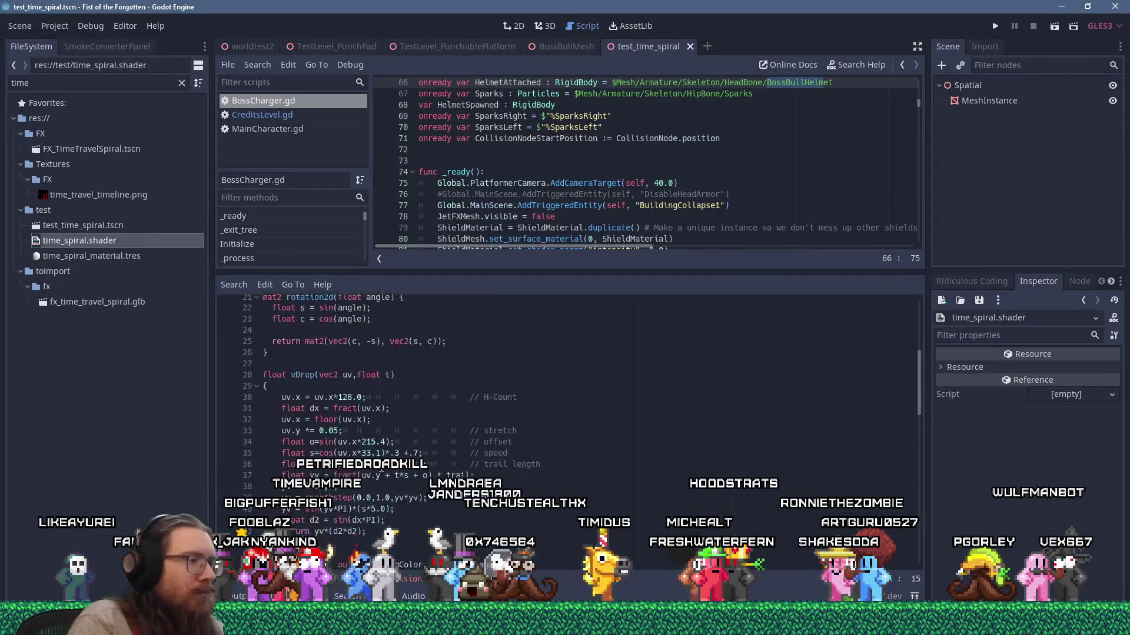
pyautogui.scroll(-4, 374, 459)
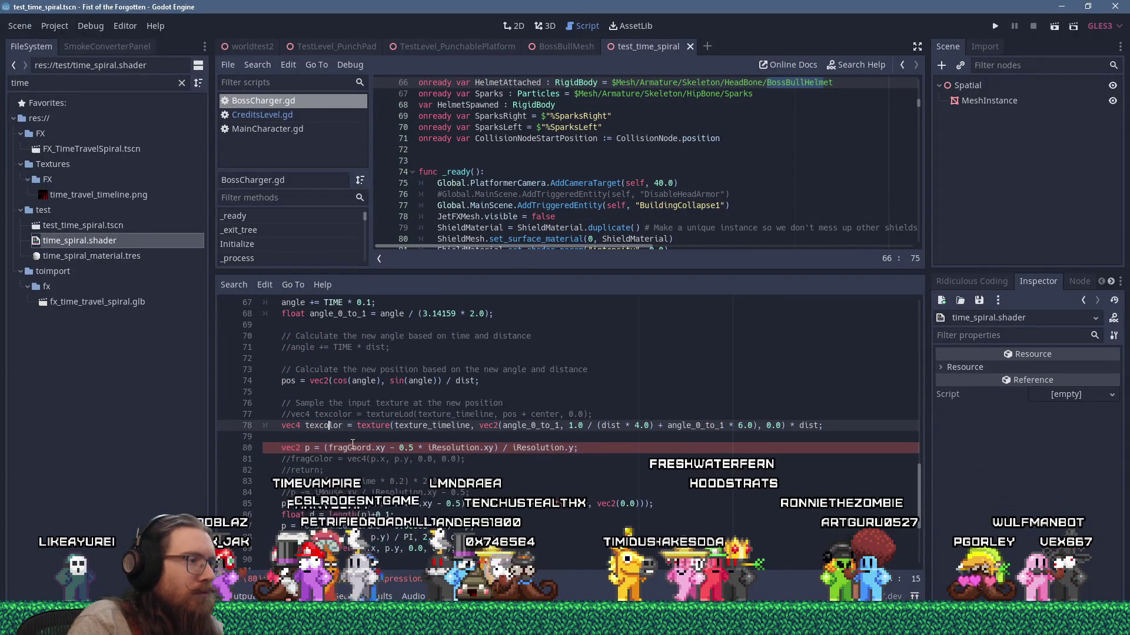
pyautogui.press('Return')
pyautogui.press('Return')
pyautogui.press('Tab')
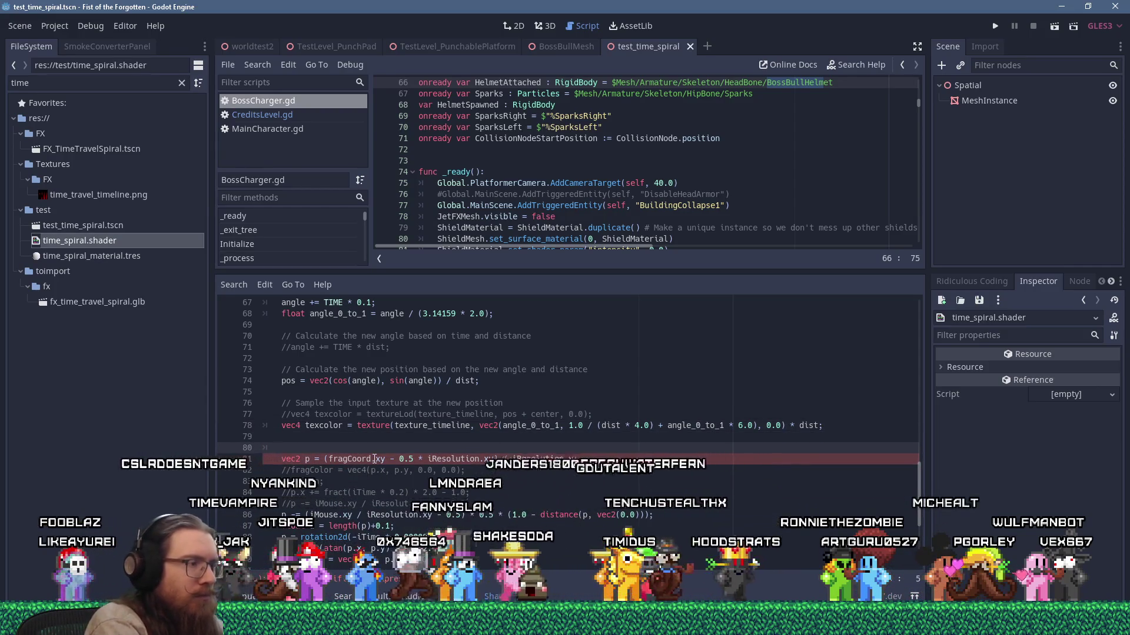
pyautogui.write('// De')
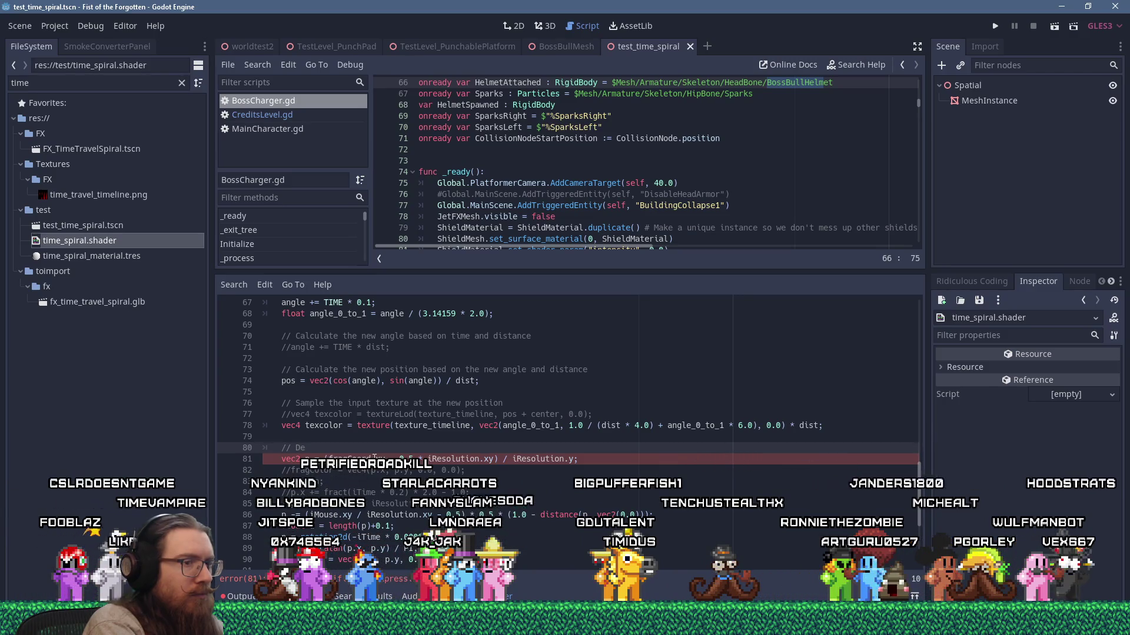
pyautogui.press('BackSpace')
pyautogui.press('BackSpace')
pyautogui.write("Based on Del's")
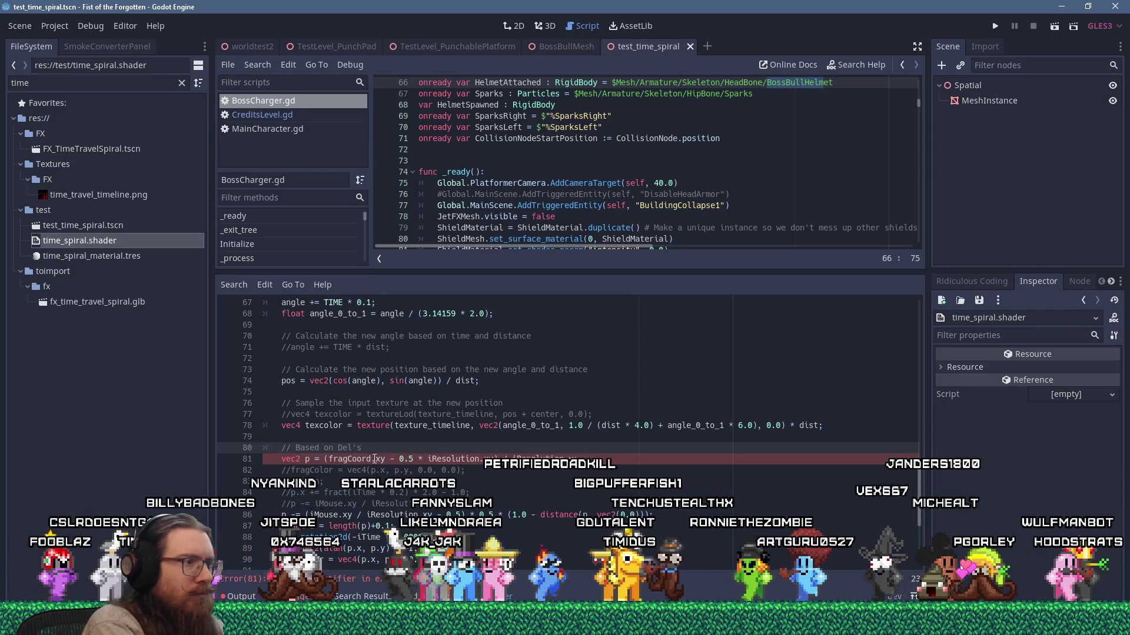
pyautogui.hotkey('alt', 'Tab')
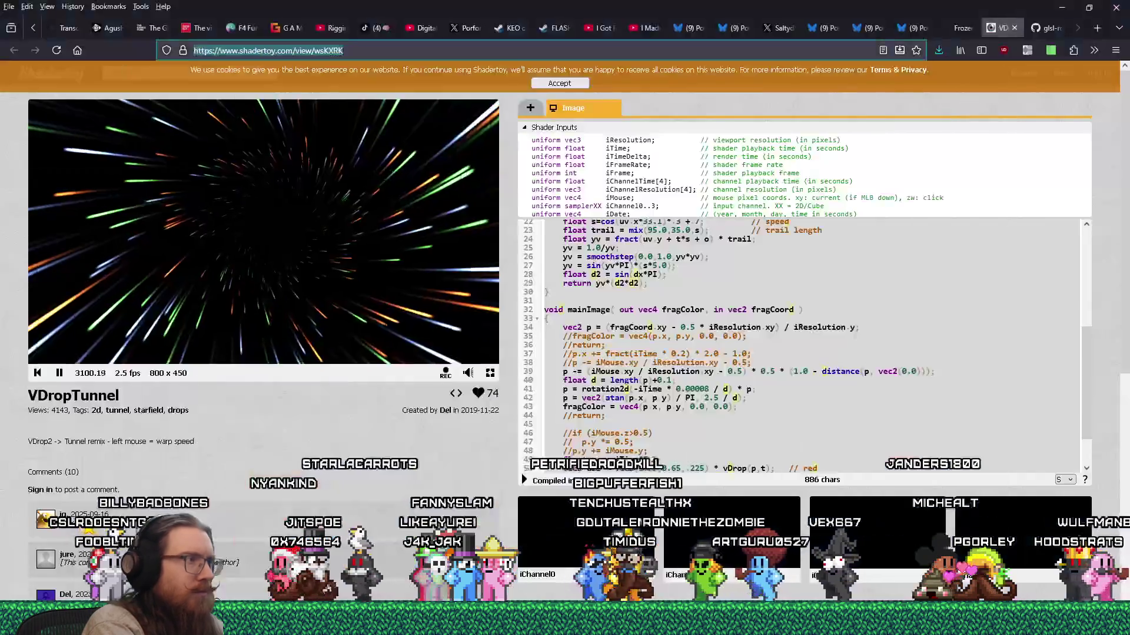
pyautogui.hotkey('alt', 'Tab')
pyautogui.write("ed on Del's V")
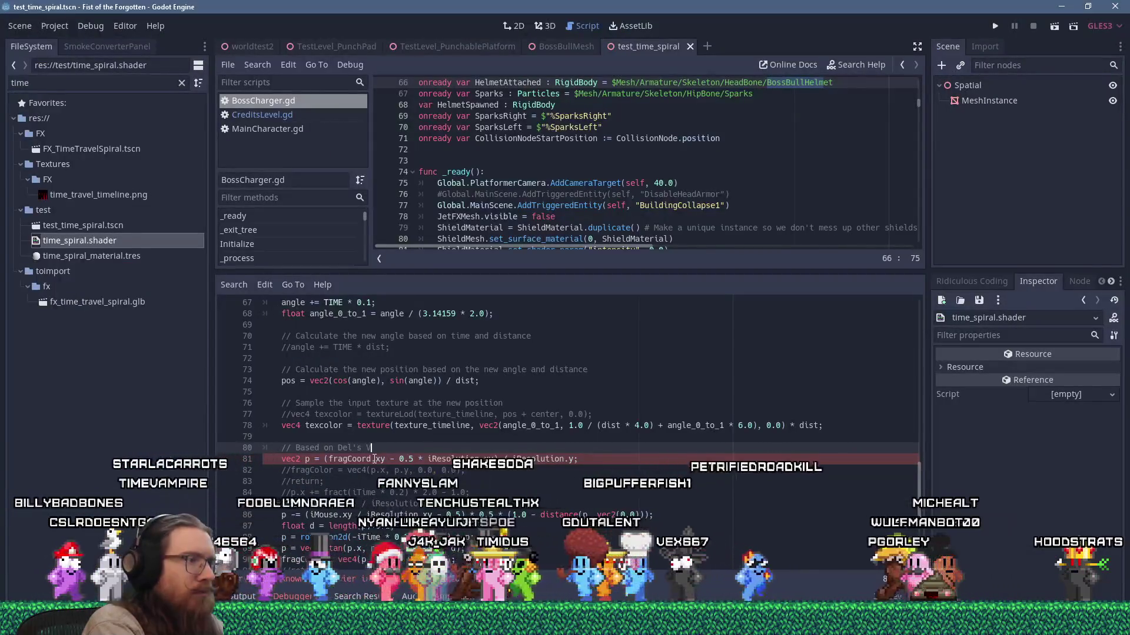
pyautogui.press('BackSpace')
pyautogui.write('vDropTunnel')
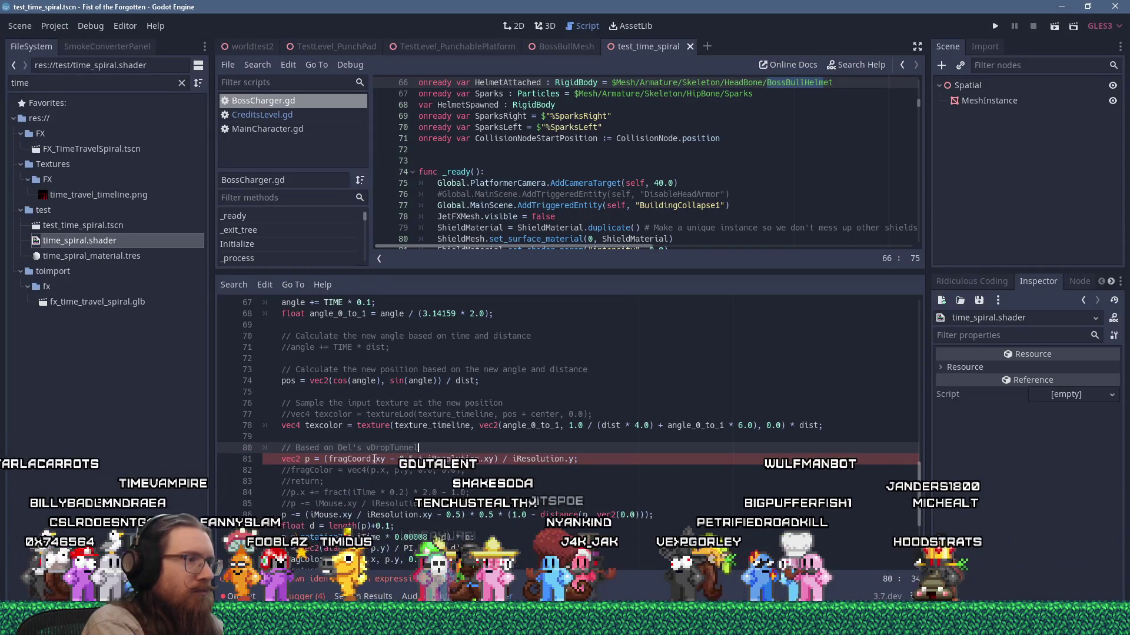
pyautogui.write(':')
pyautogui.hotkey('ctrl', 'v')
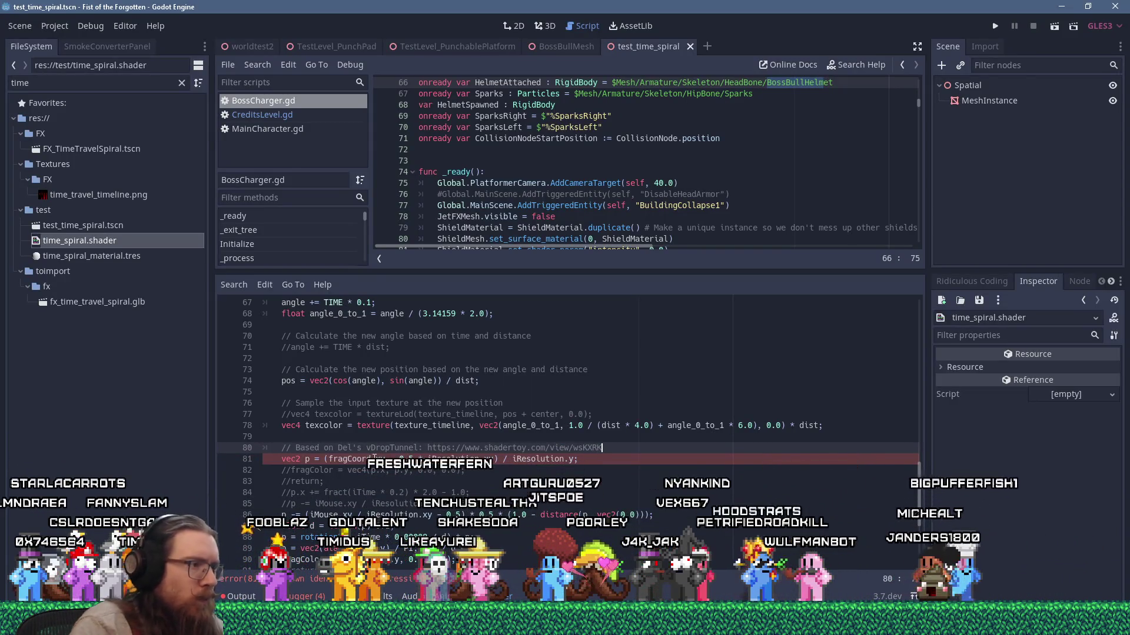
pyautogui.scroll(-3, 329, 395)
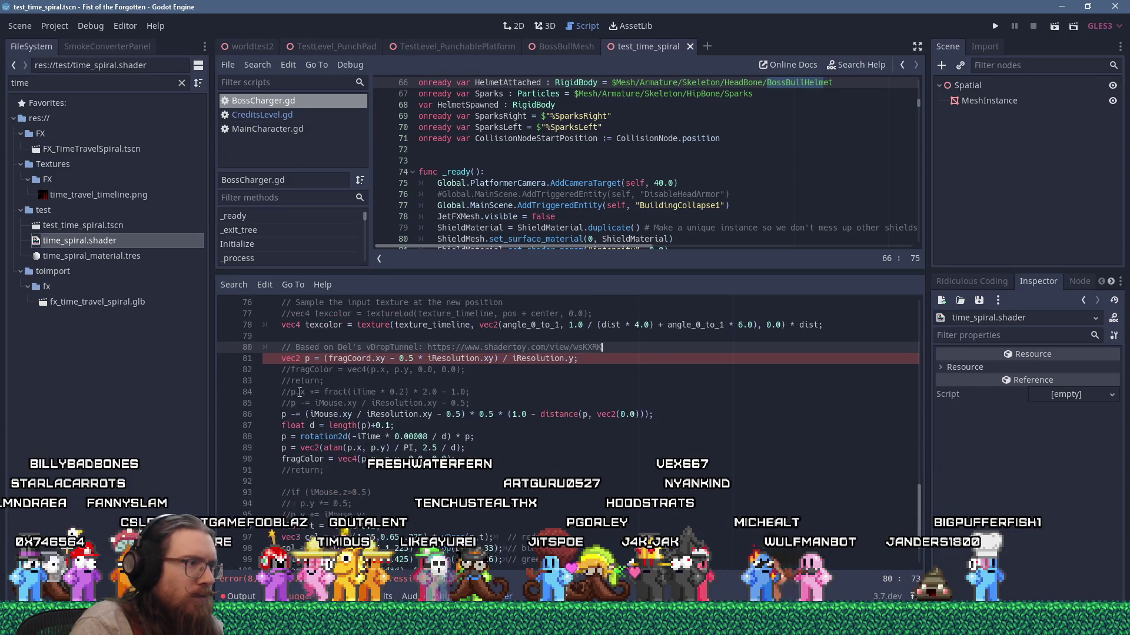
# Step: Comment out the original vec2 p line and add a copy that computes p from UV
pyautogui.click(284, 359)
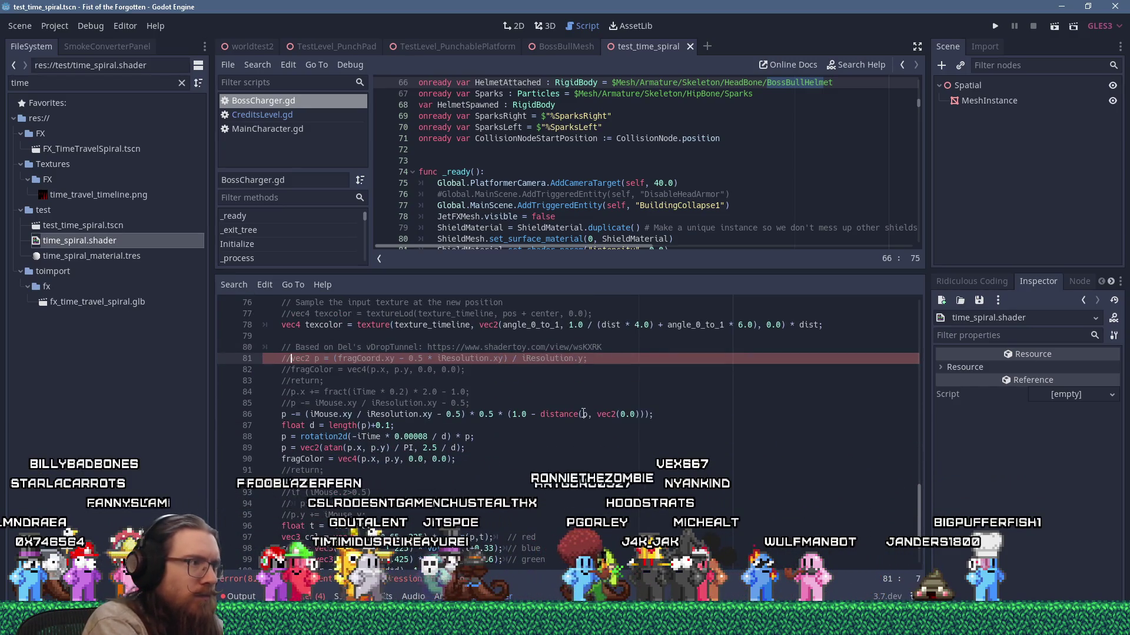
pyautogui.hotkey('shift', 'End')
pyautogui.hotkey('ctrl', 'c')
pyautogui.hotkey('ctrl', 'k')
pyautogui.press('End')
pyautogui.press('Return')
pyautogui.hotkey('ctrl', 'v')
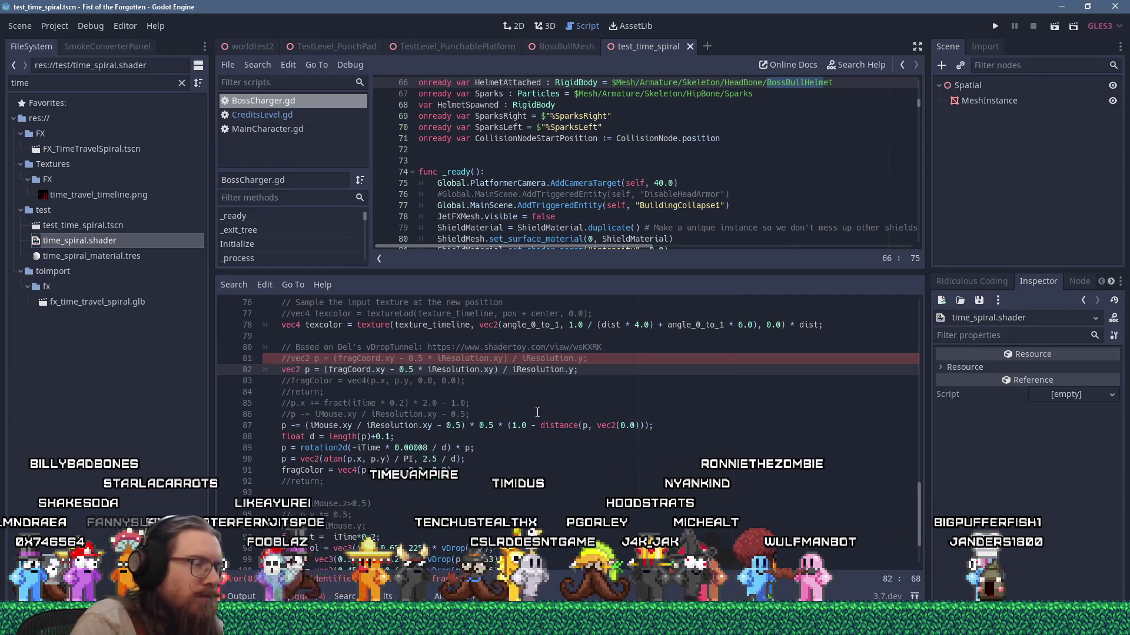
pyautogui.click(514, 369)
pyautogui.moveTo(514, 370); pyautogui.dragTo(575, 371)
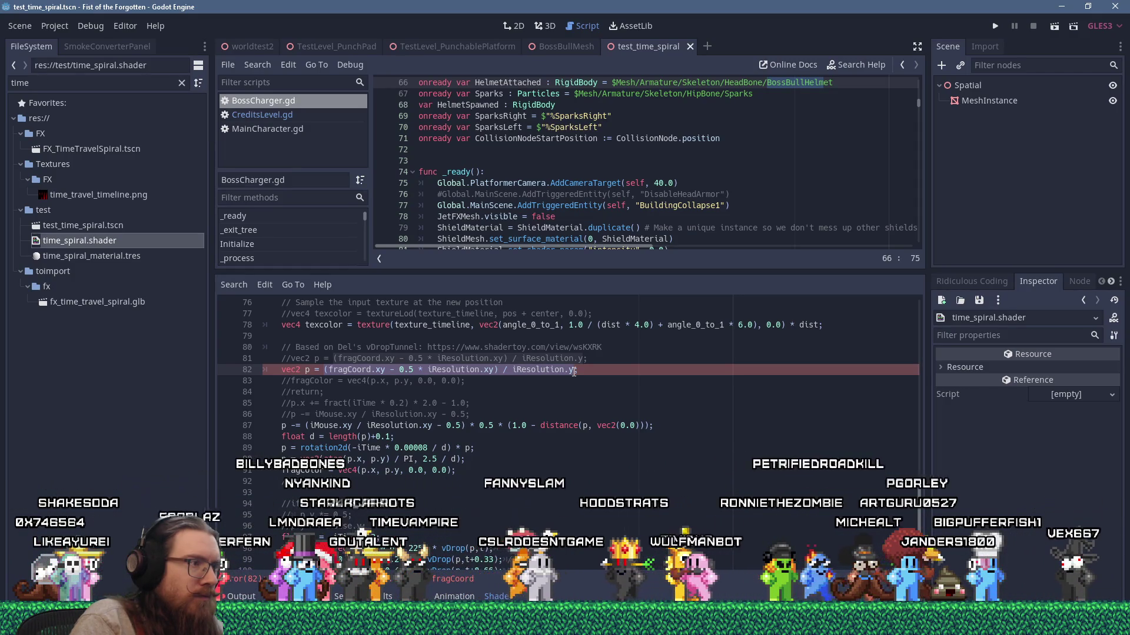
pyautogui.write('UV;')
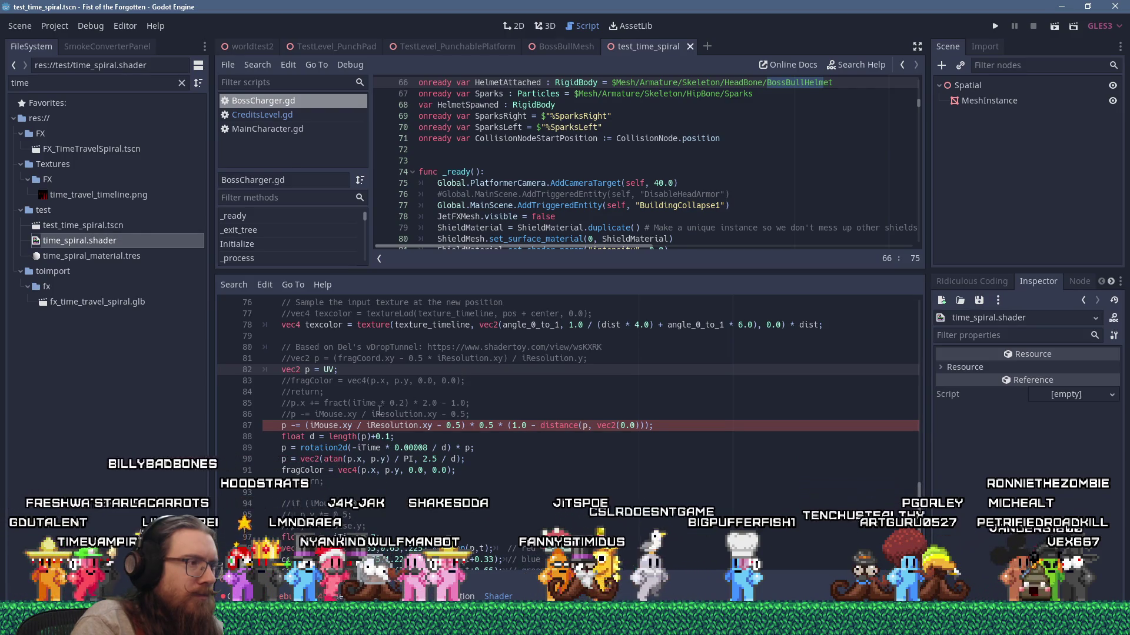
# Step: Disable the iMouse offset line and fix the time variable in the rotation line
pyautogui.click(286, 422)
pyautogui.write('//')
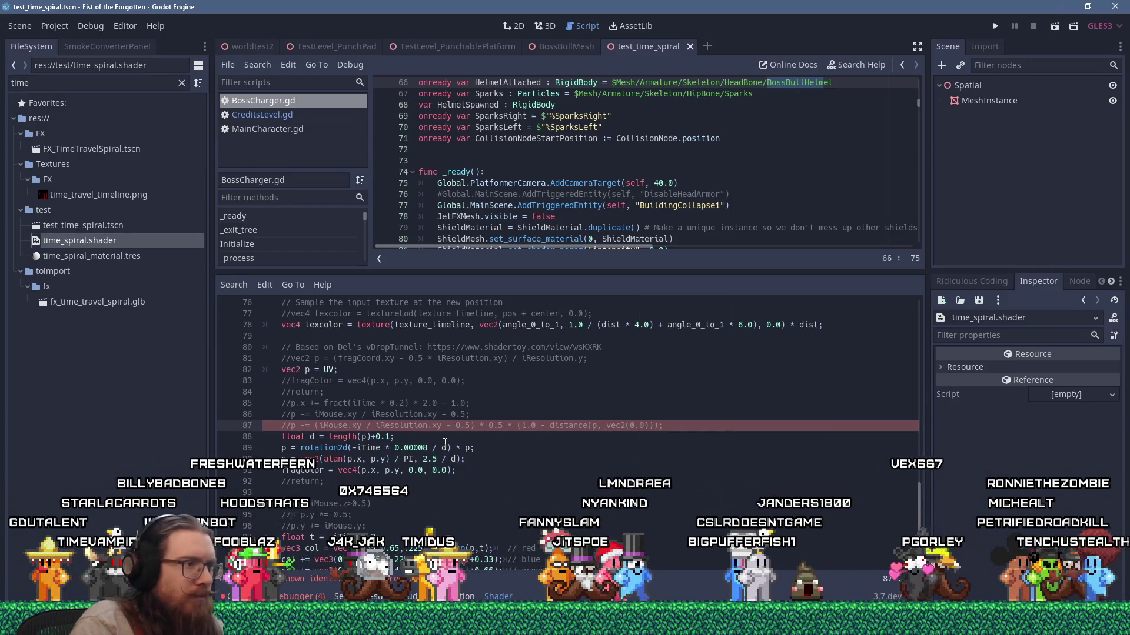
pyautogui.click(447, 448)
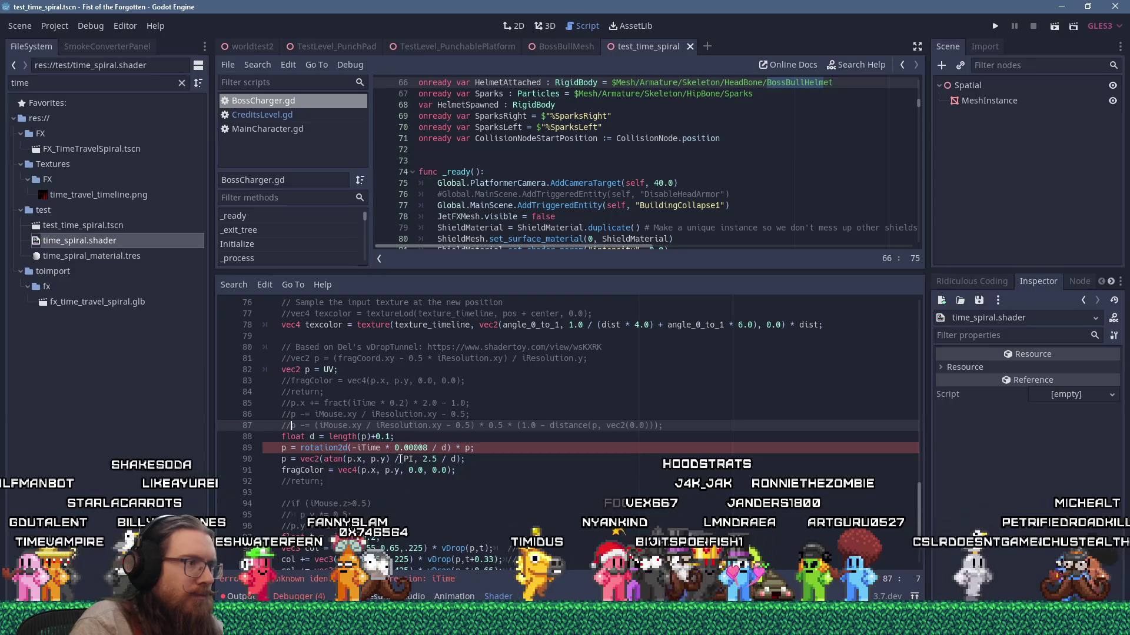
pyautogui.scroll(8, 400, 459)
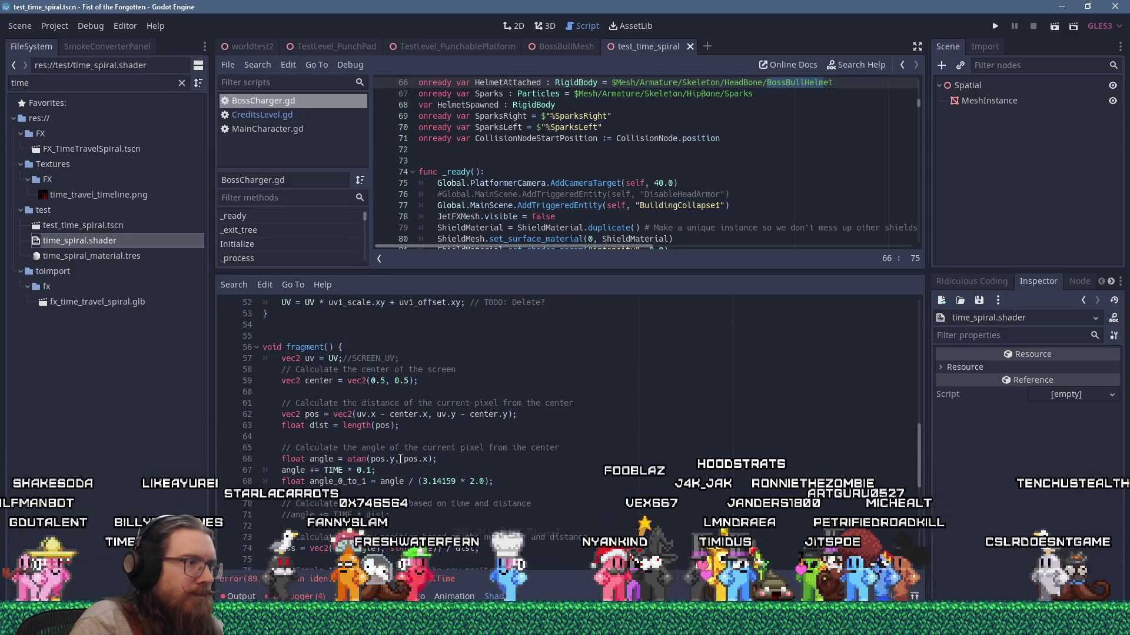
pyautogui.scroll(-7, 400, 459)
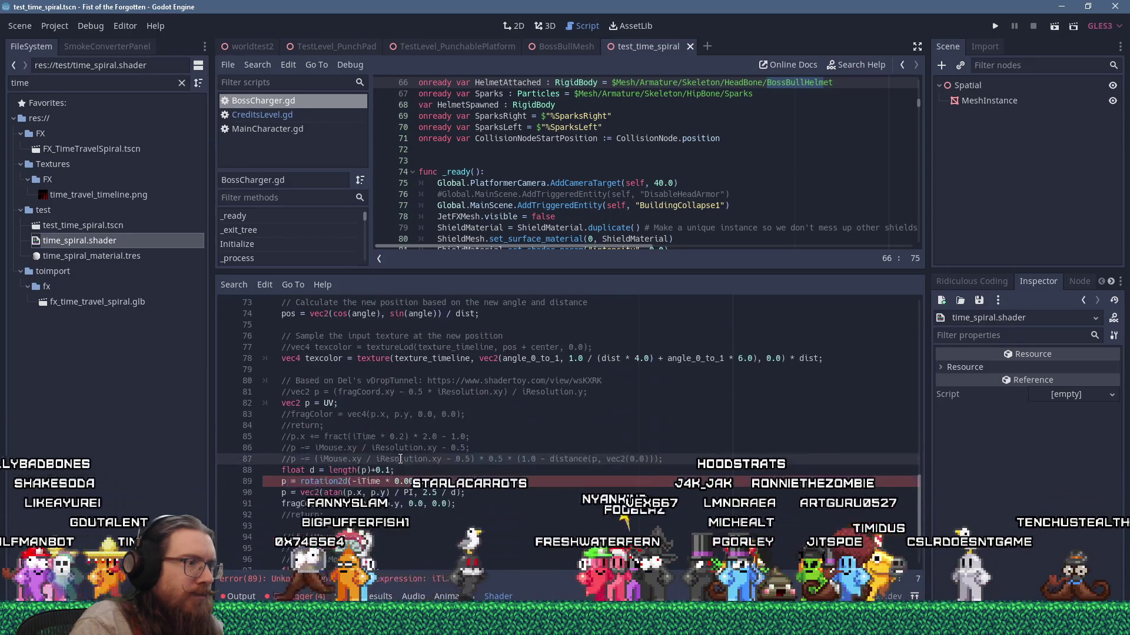
pyautogui.click(363, 481)
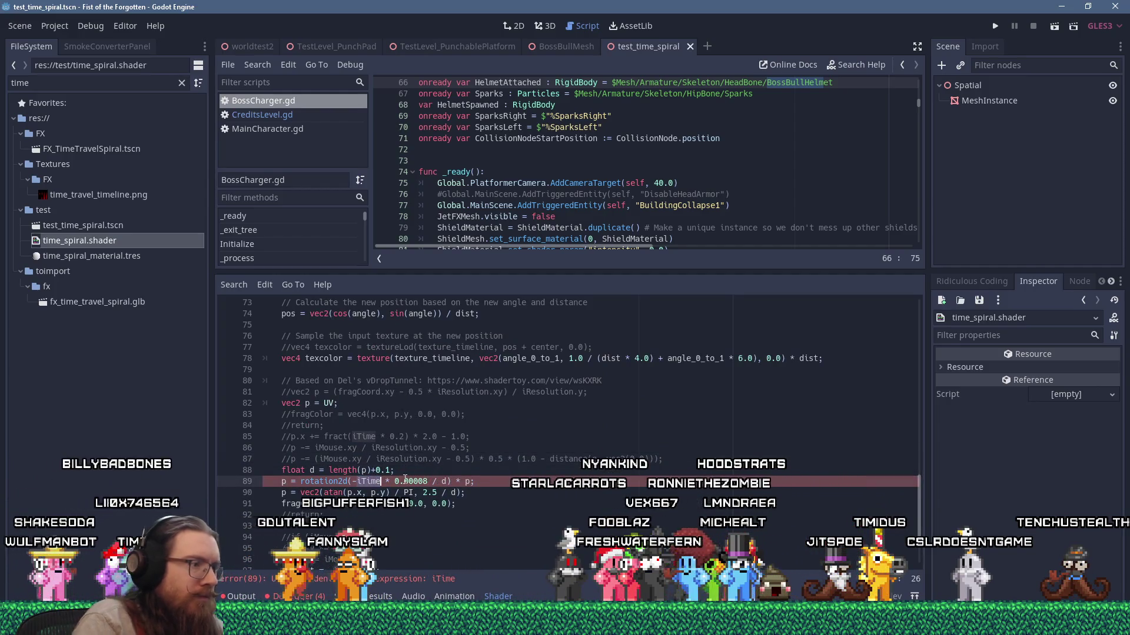
pyautogui.write('IME')
pyautogui.scroll(-2, 436, 476)
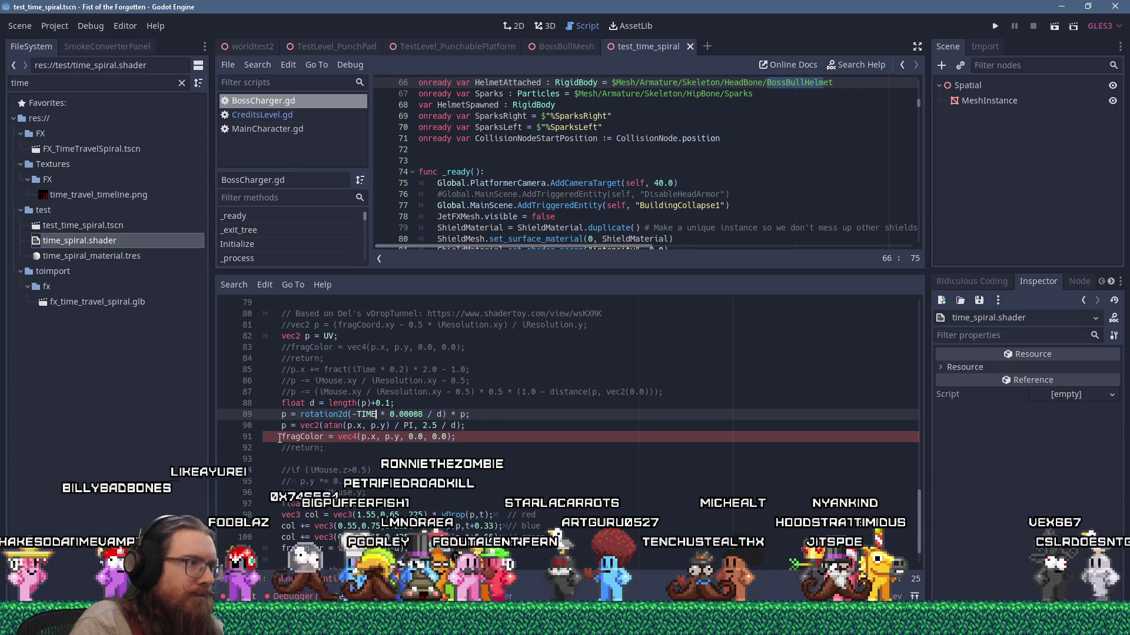
# Step: Comment out the fragColor line and change iTime to TIME in the t calculation
pyautogui.click(280, 438)
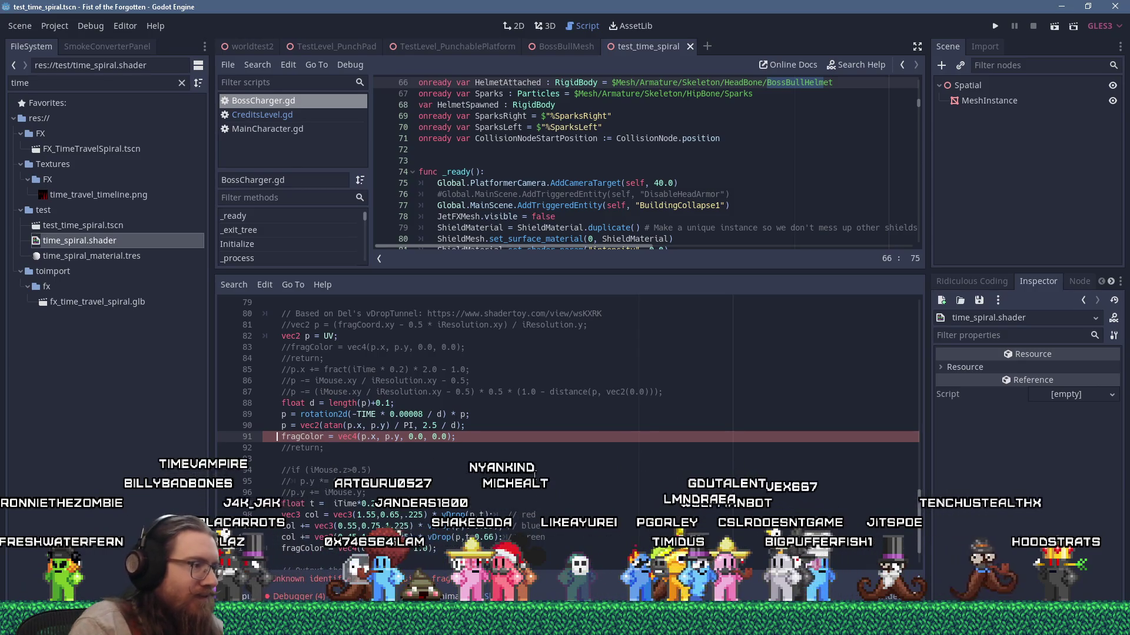
pyautogui.keyDown('shift'); pyautogui.click(312, 347); pyautogui.keyUp('shift')
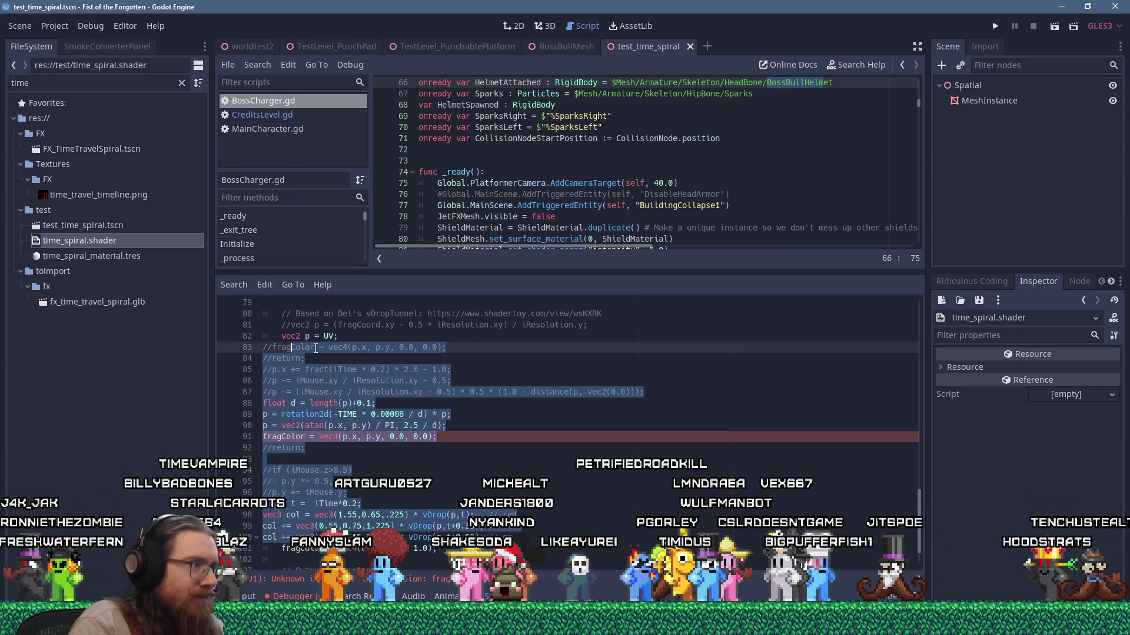
pyautogui.click(334, 470)
pyautogui.click(286, 435)
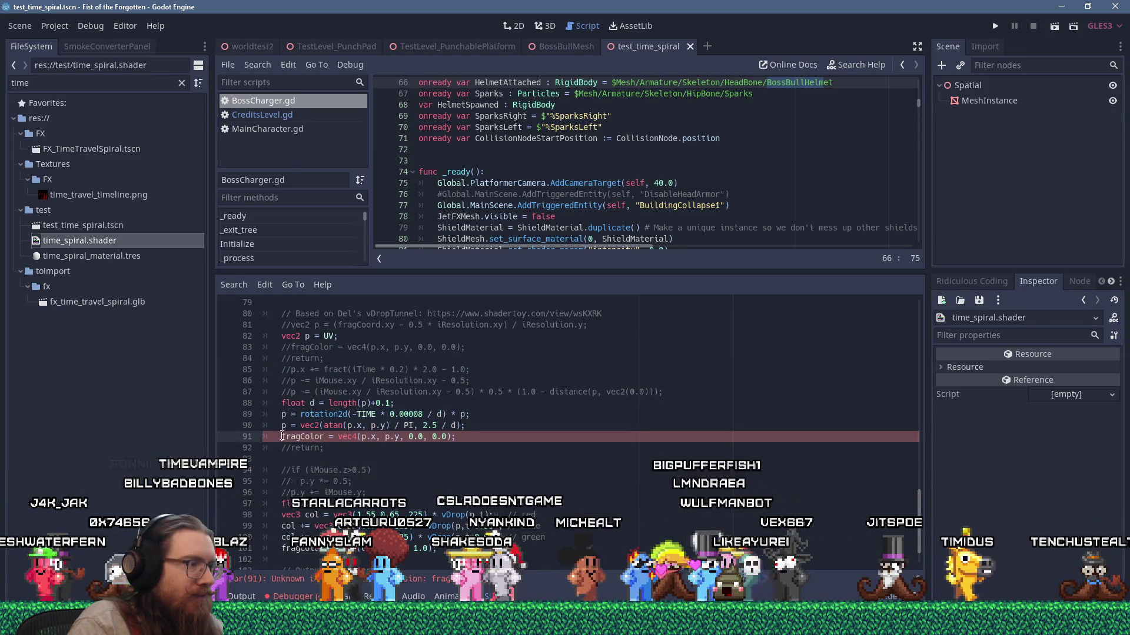
pyautogui.scroll(-1, 433, 461)
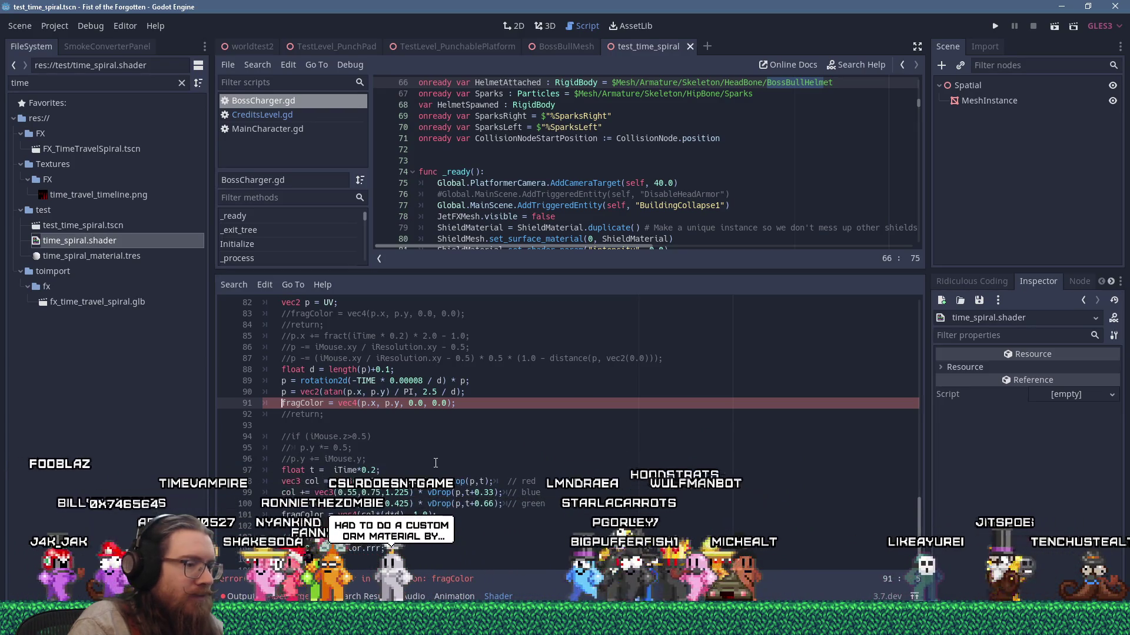
pyautogui.write('//')
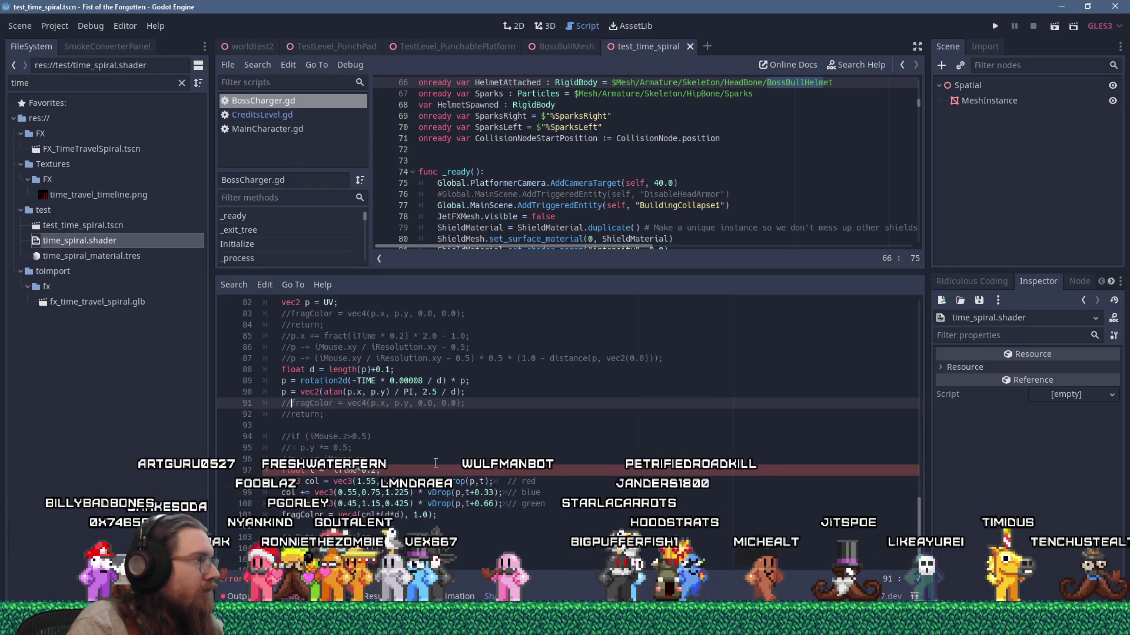
pyautogui.scroll(-1, 435, 463)
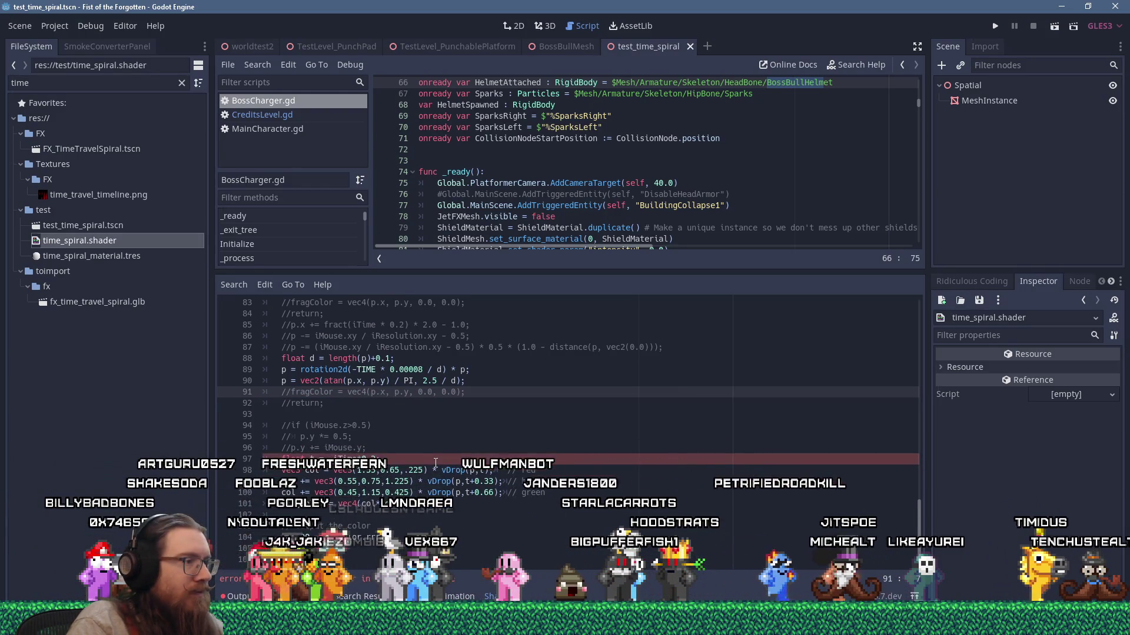
pyautogui.doubleClick(356, 459)
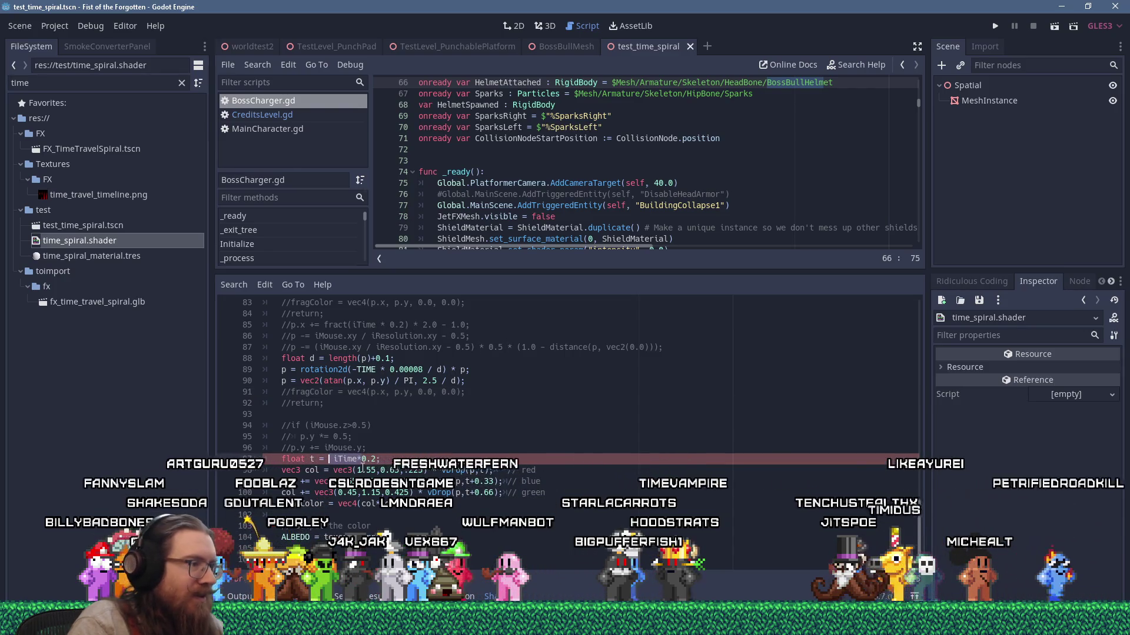
pyautogui.write('TIME')
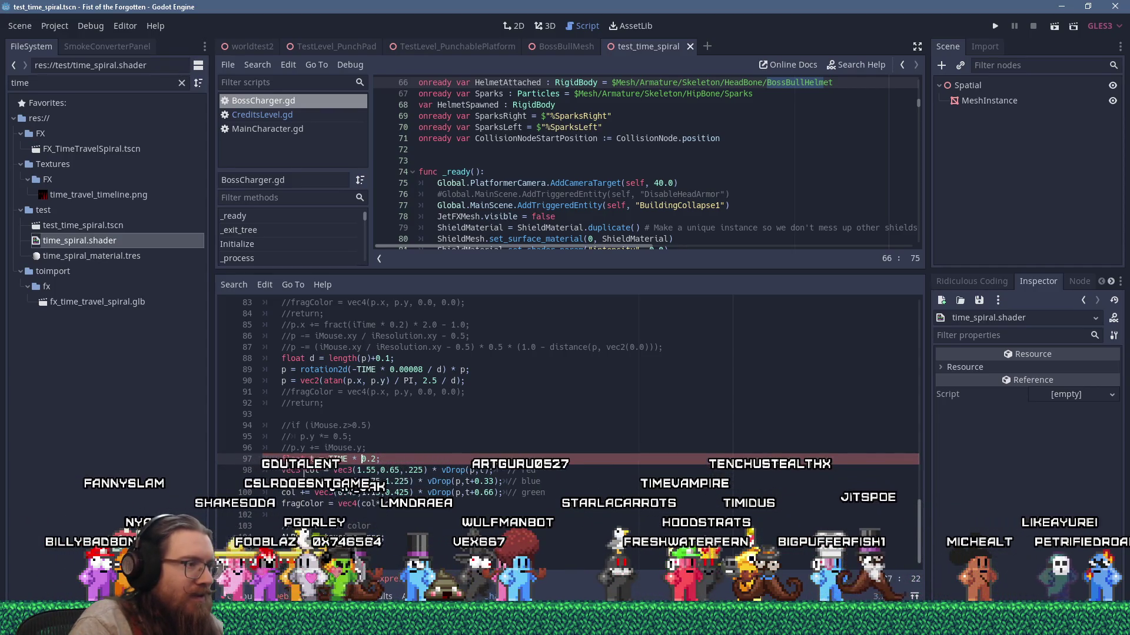
# Step: Output ALBEDO = vec3(col*(d*d)) and comment out the old texcolor ALBEDO line
pyautogui.click(284, 505)
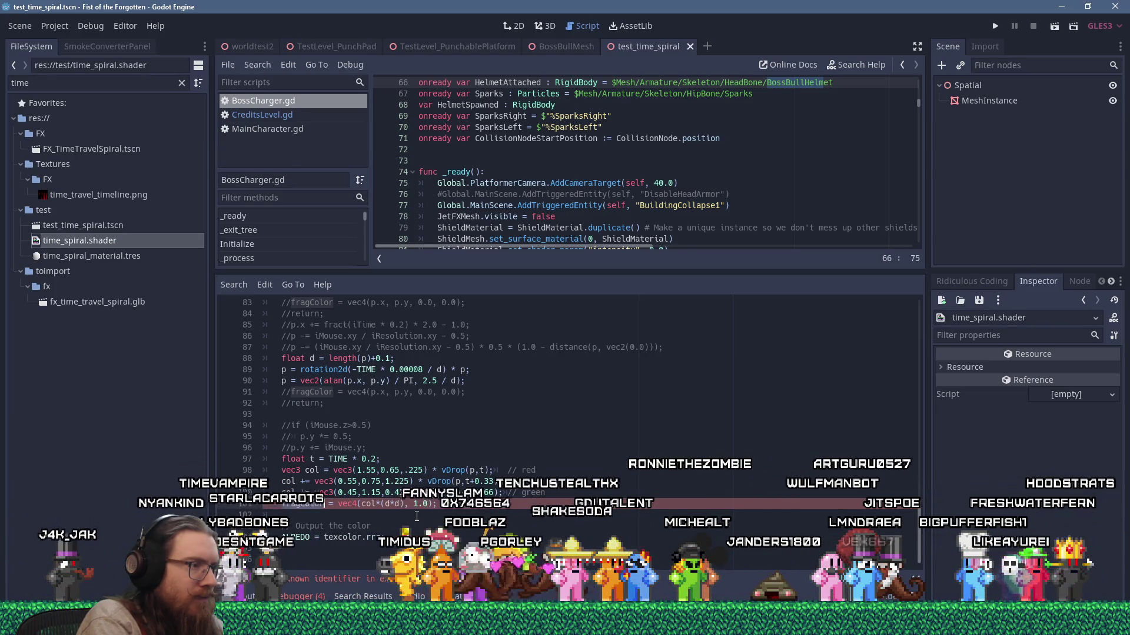
pyautogui.press('BackSpace')
pyautogui.press('BackSpace')
pyautogui.press('BackSpace')
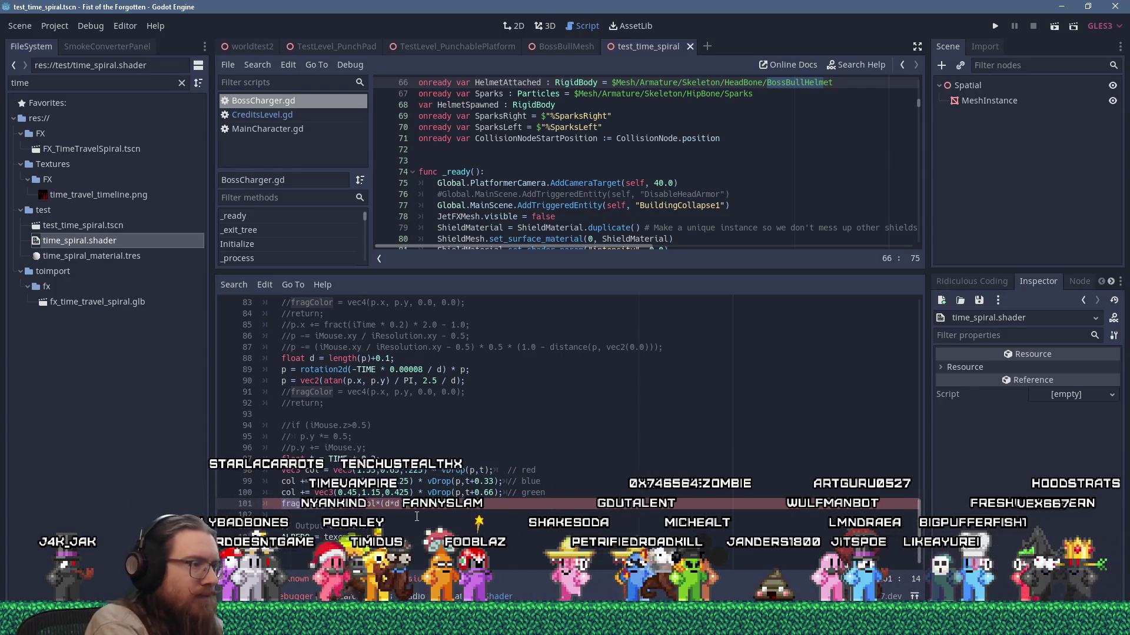
pyautogui.write('Al')
pyautogui.press('BackSpace')
pyautogui.write('LBEDO = d, 1.0);')
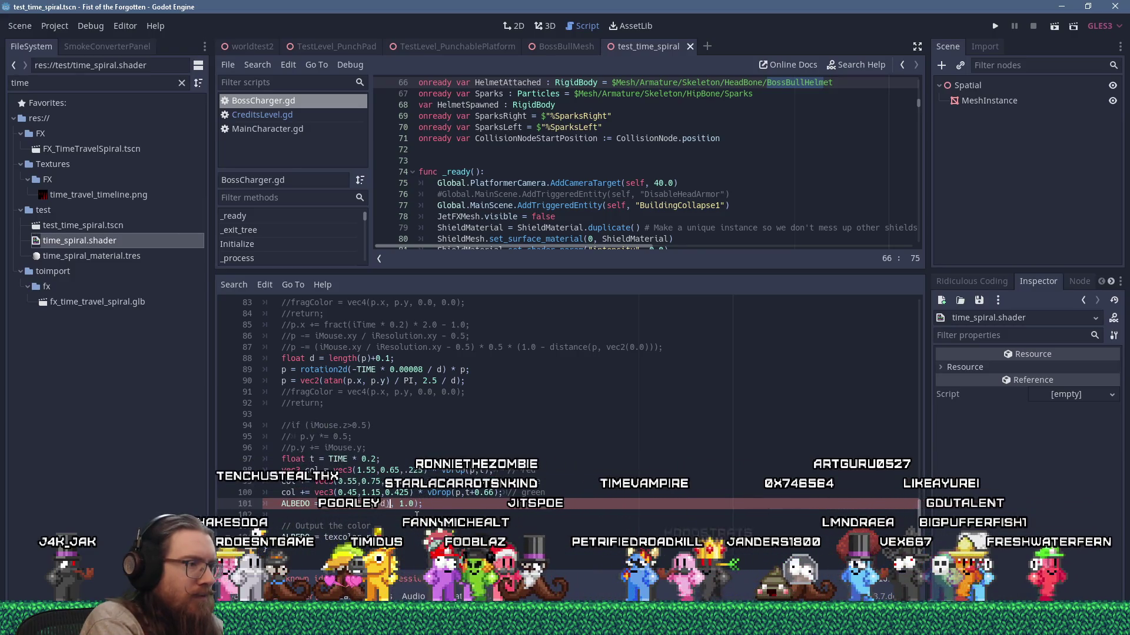
pyautogui.click(414, 503)
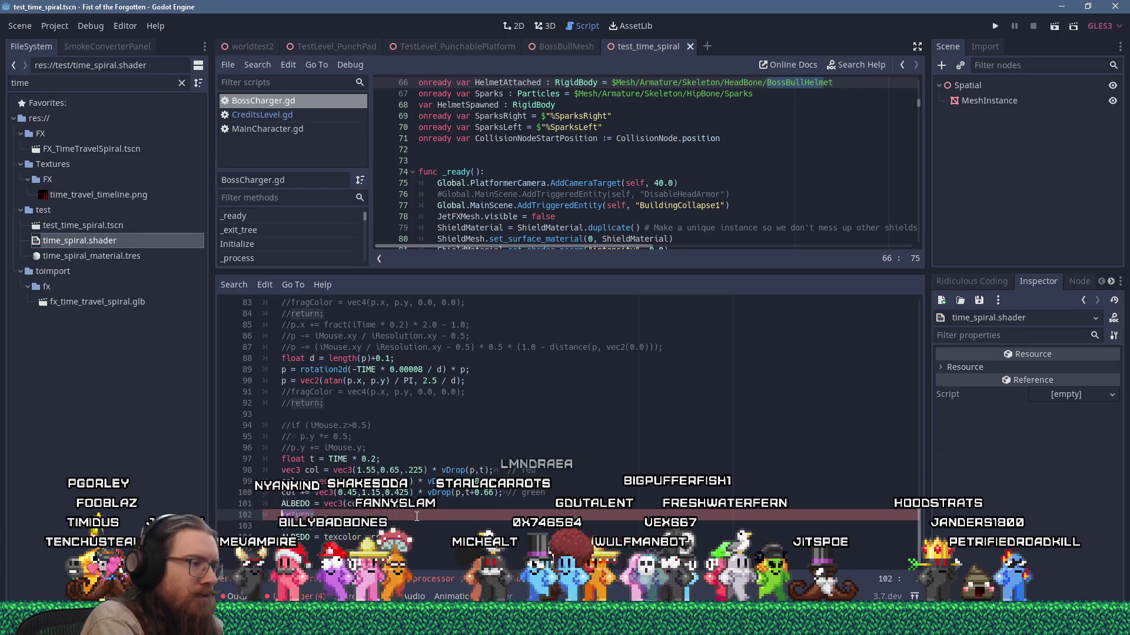
pyautogui.hotkey('ctrl', 'k')
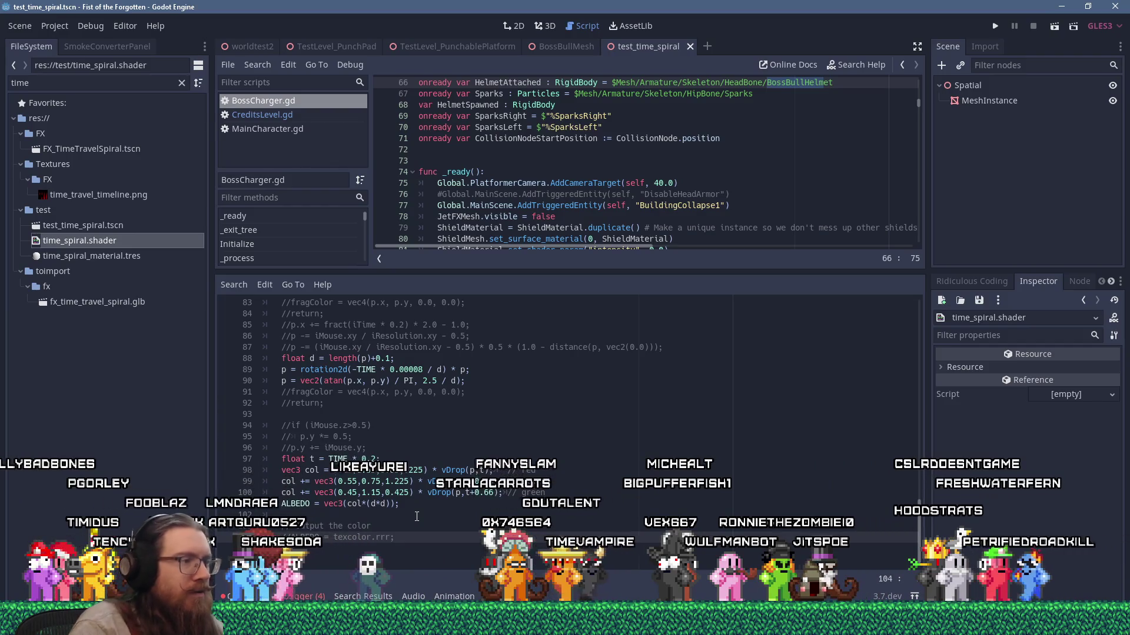
pyautogui.click(540, 27)
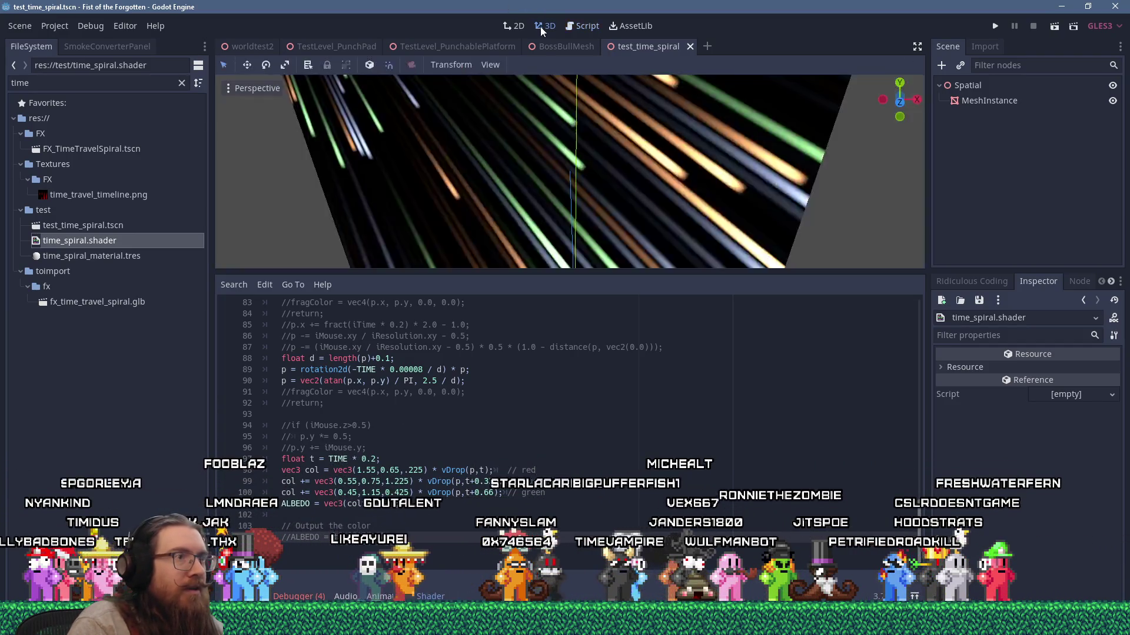
# Step: Zoom the 3D view and drag the splitter so the viewport is taller than the code area
pyautogui.scroll(-8, 522, 198)
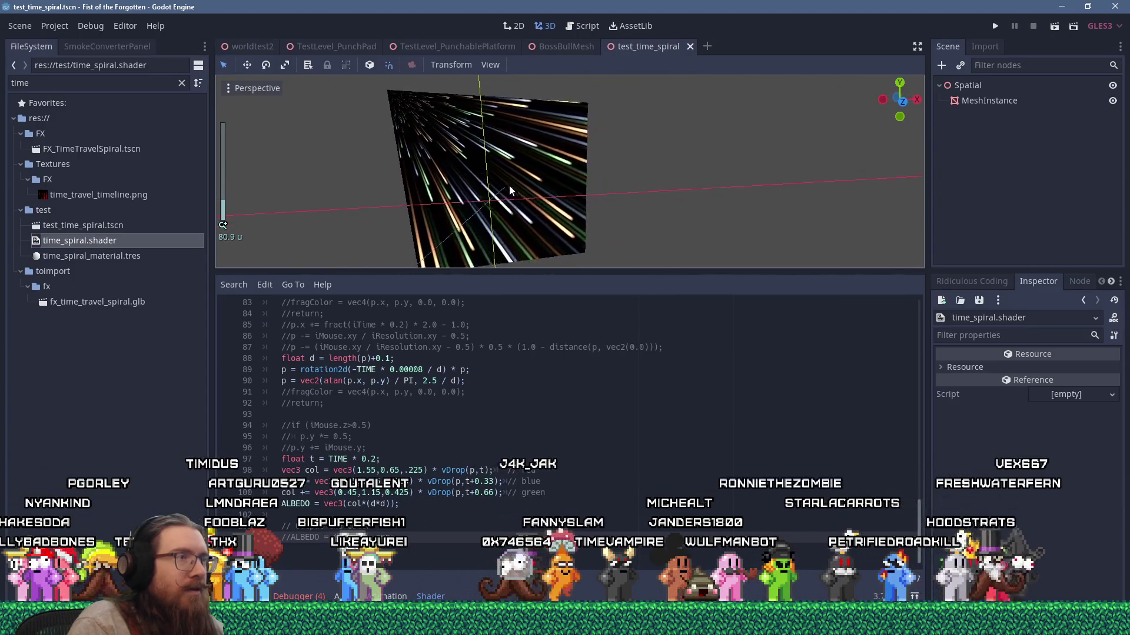
pyautogui.scroll(4, 509, 184)
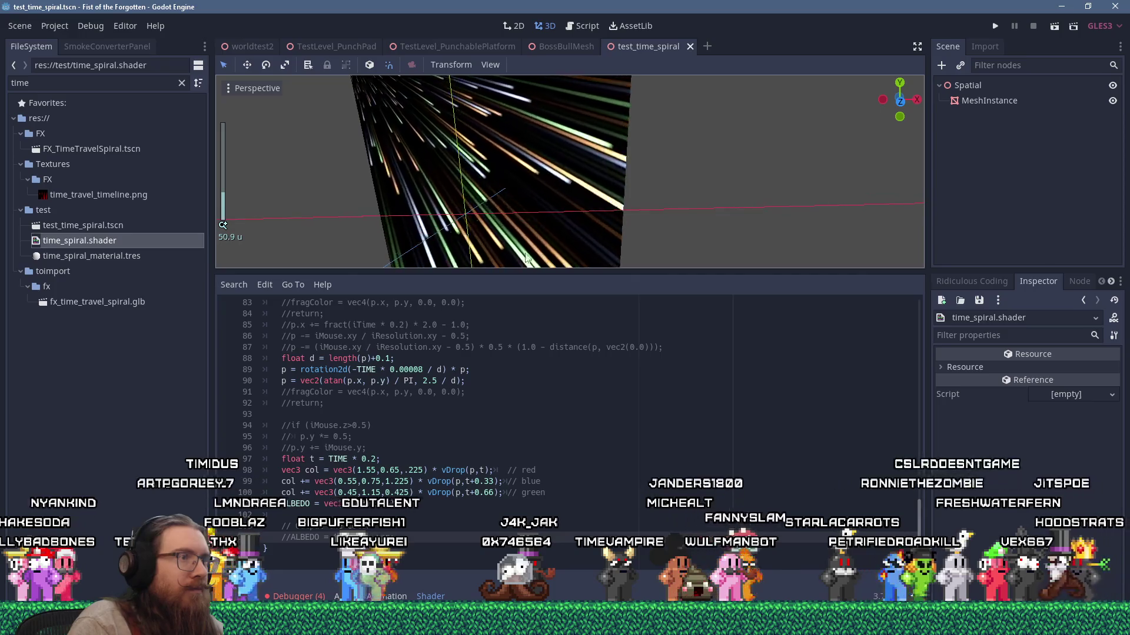
pyautogui.moveTo(536, 272)
pyautogui.mouseDown()
pyautogui.moveTo(537, 328)
pyautogui.moveTo(482, 214)
pyautogui.moveTo(496, 222)
pyautogui.moveTo(468, 197)
pyautogui.moveTo(467, 206)
pyautogui.mouseUp()
pyautogui.scroll(-2, 438, 179)
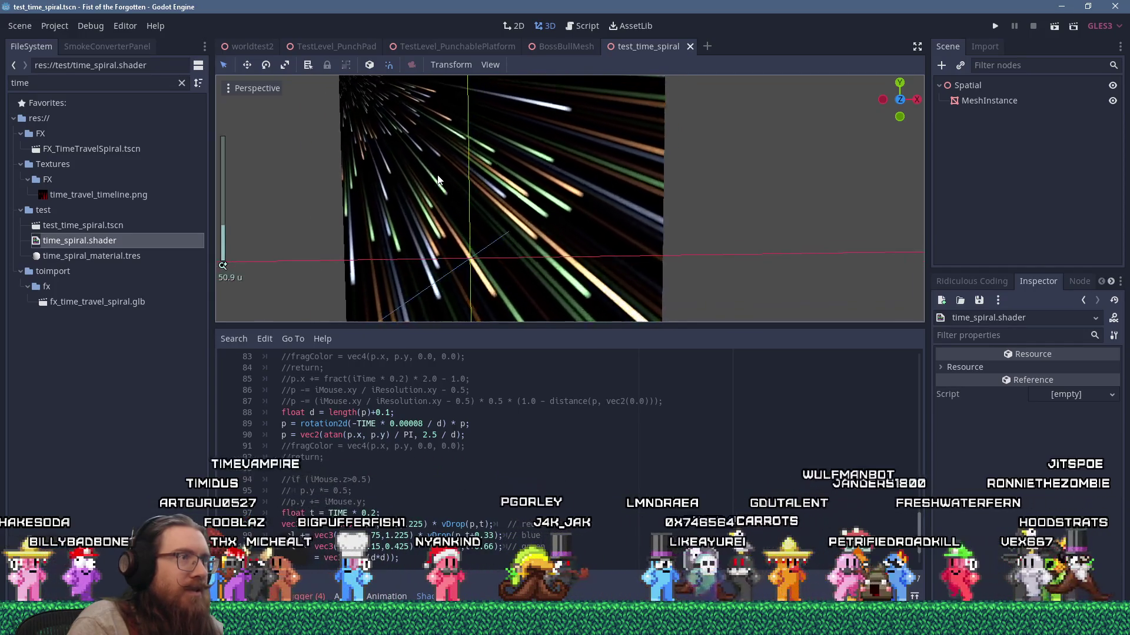
pyautogui.scroll(1, 466, 449)
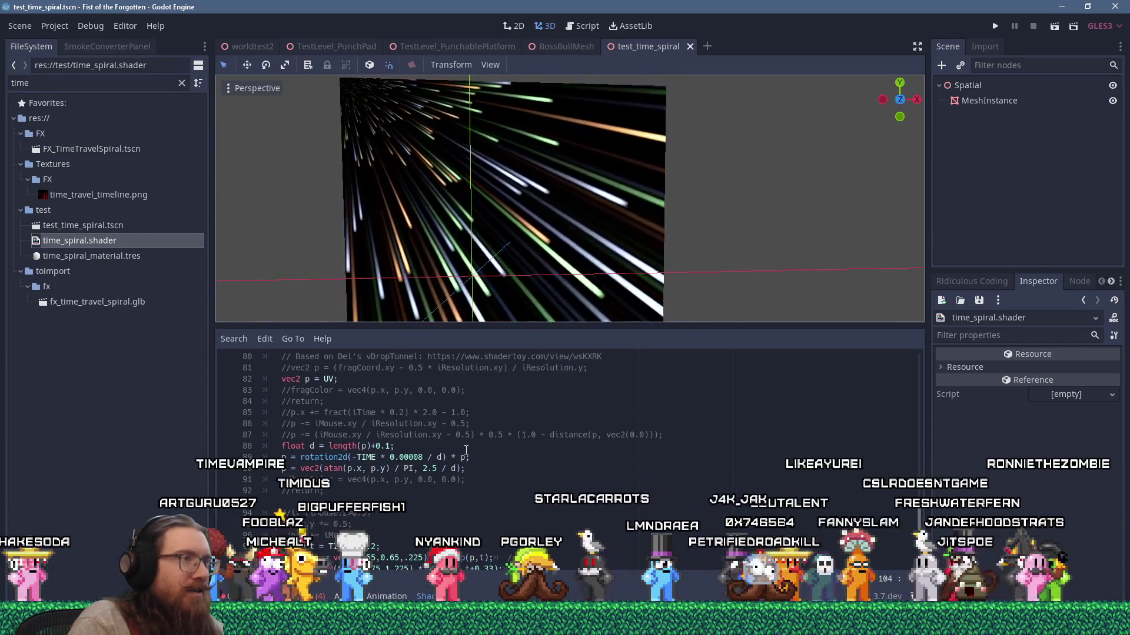
pyautogui.scroll(2, 468, 450)
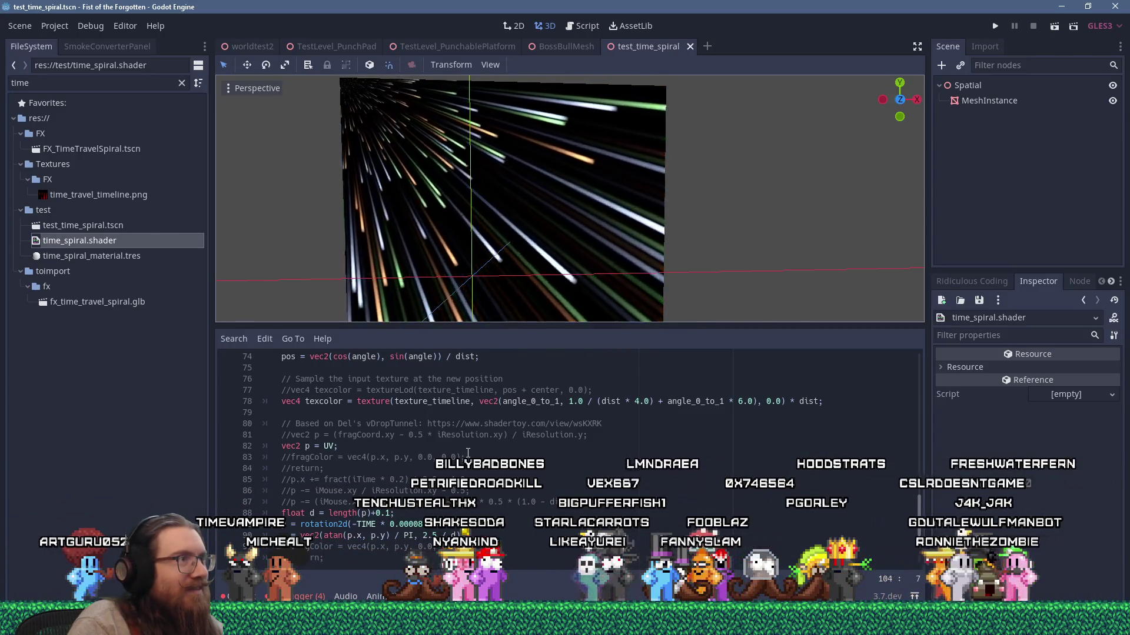
pyautogui.scroll(3, 452, 491)
pyautogui.scroll(4, 452, 492)
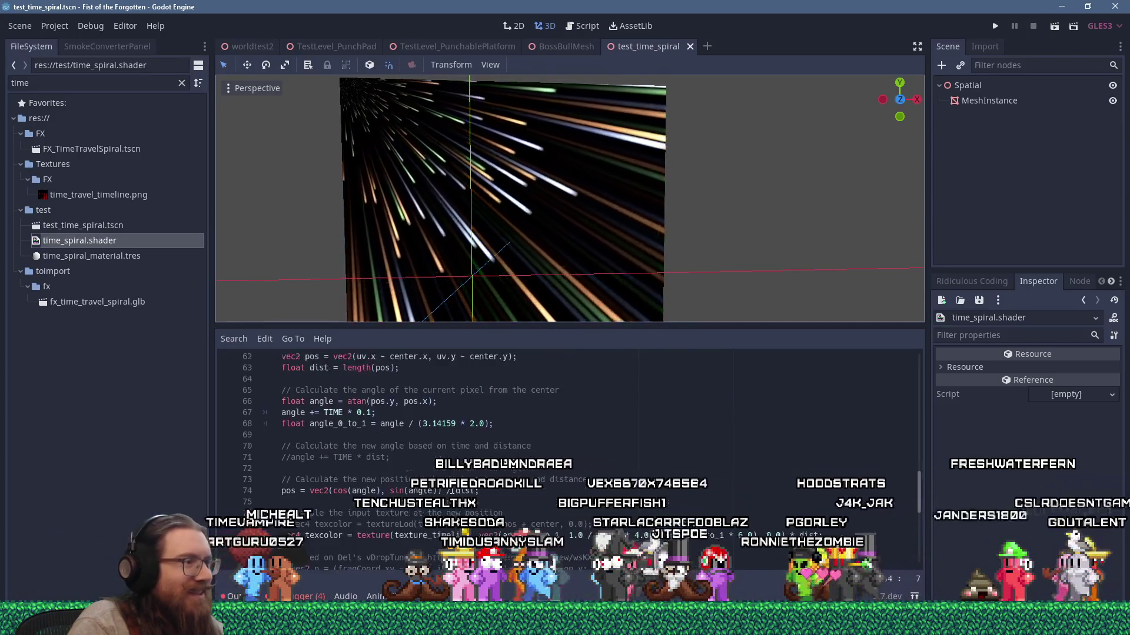
pyautogui.scroll(-7, 358, 433)
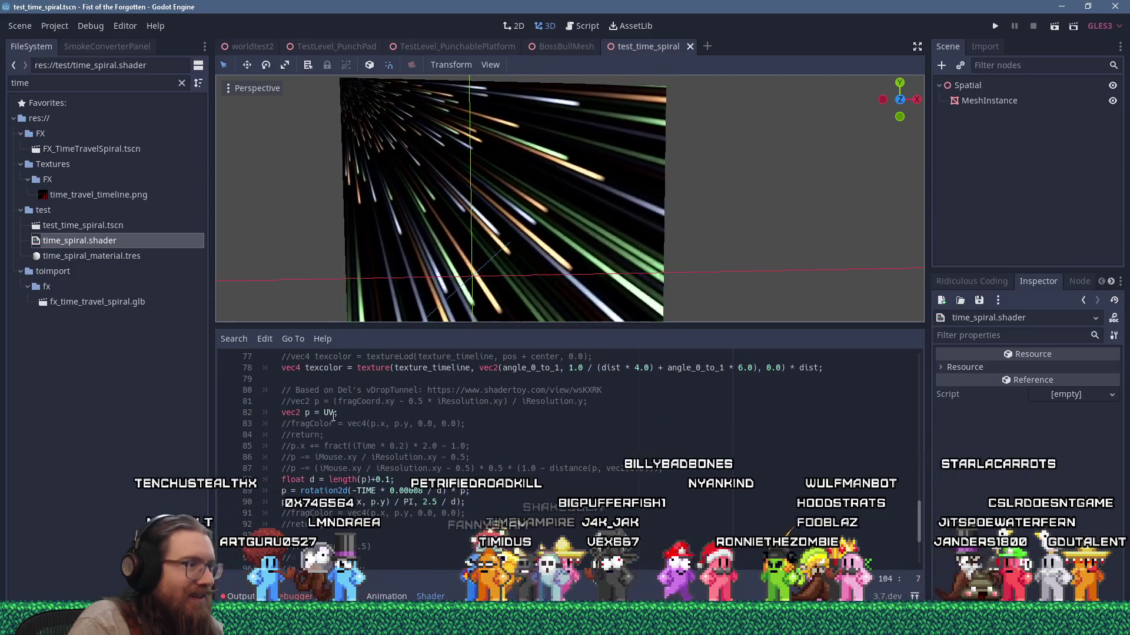
pyautogui.click(359, 412)
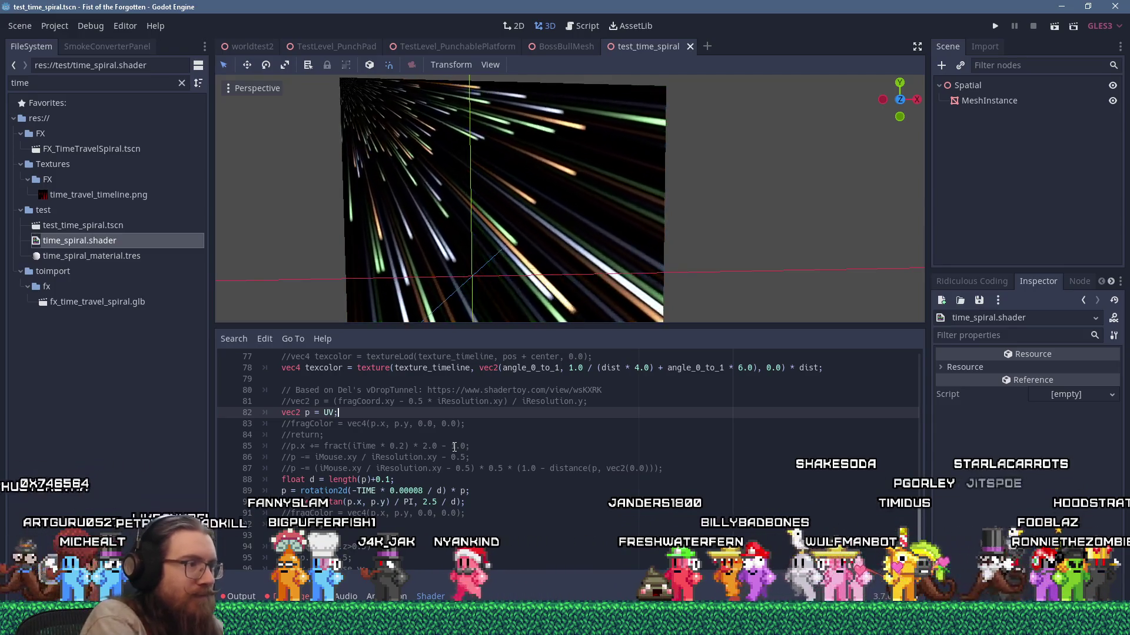
# Step: Add 'p = p * 2.0 - vec2(1.0);' below 'vec2 p = UV;' in place of the per-axis p lines
pyautogui.press('Return')
pyautogui.write('p.x -= 0.5;')
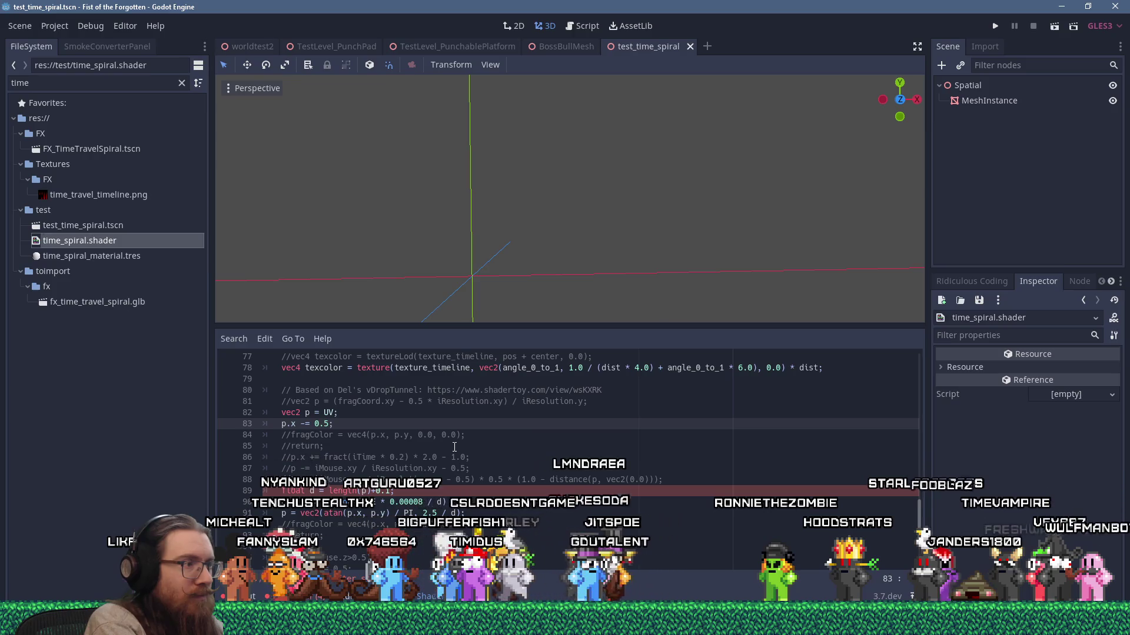
pyautogui.press('Return')
pyautogui.write('p.x *= 2.0;')
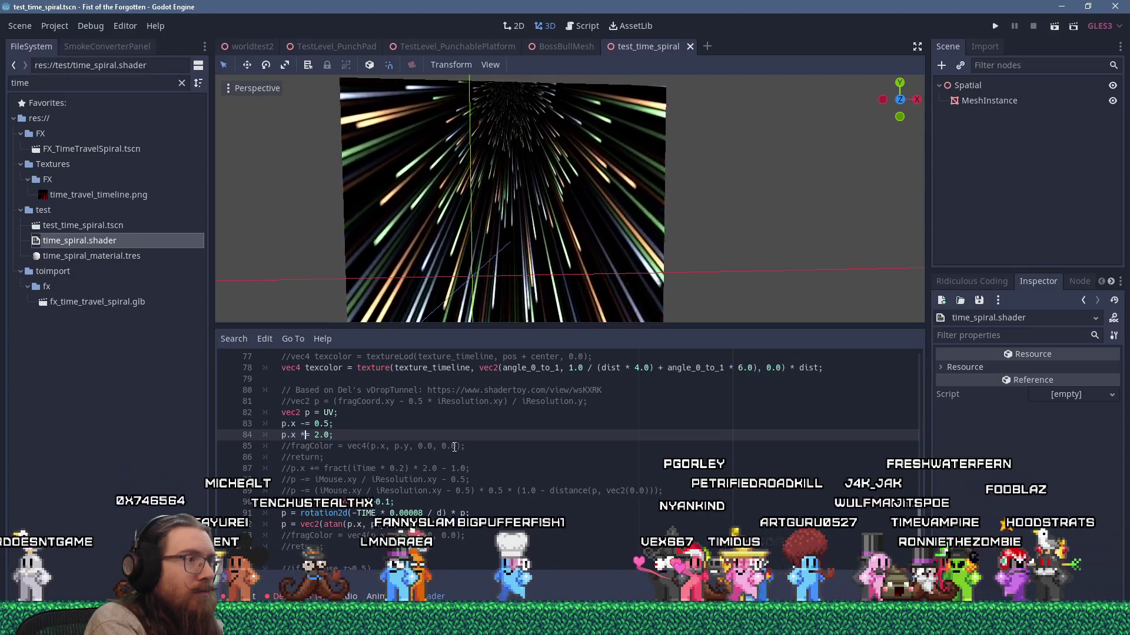
pyautogui.press('Up')
pyautogui.press('Up')
pyautogui.press('Down')
pyautogui.press('Down')
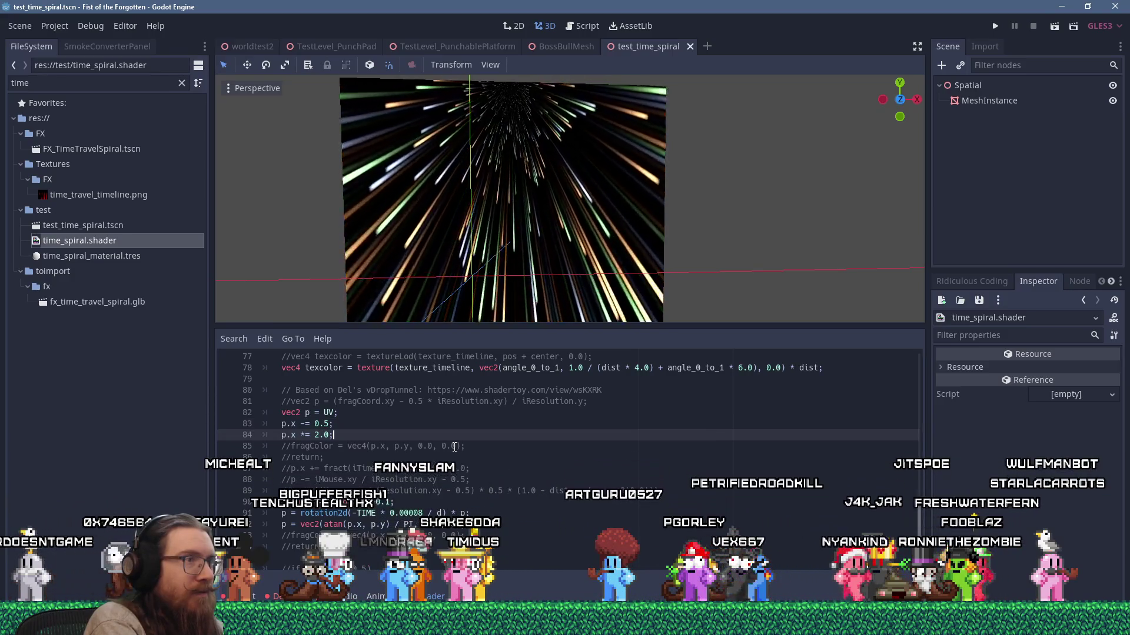
pyautogui.press('Return')
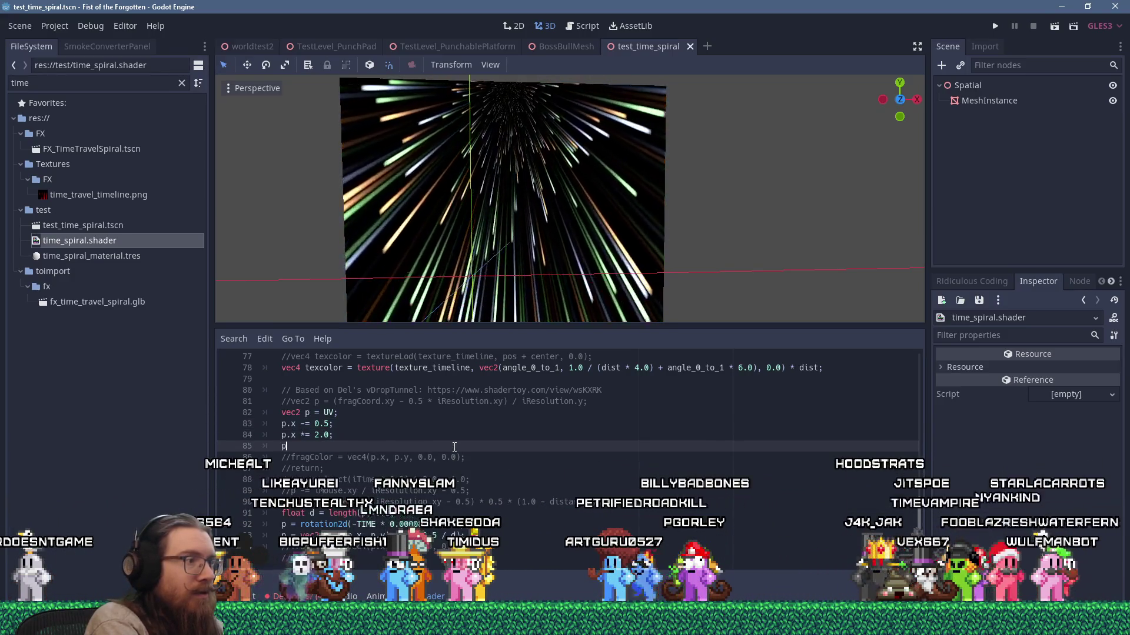
pyautogui.write('p.y')
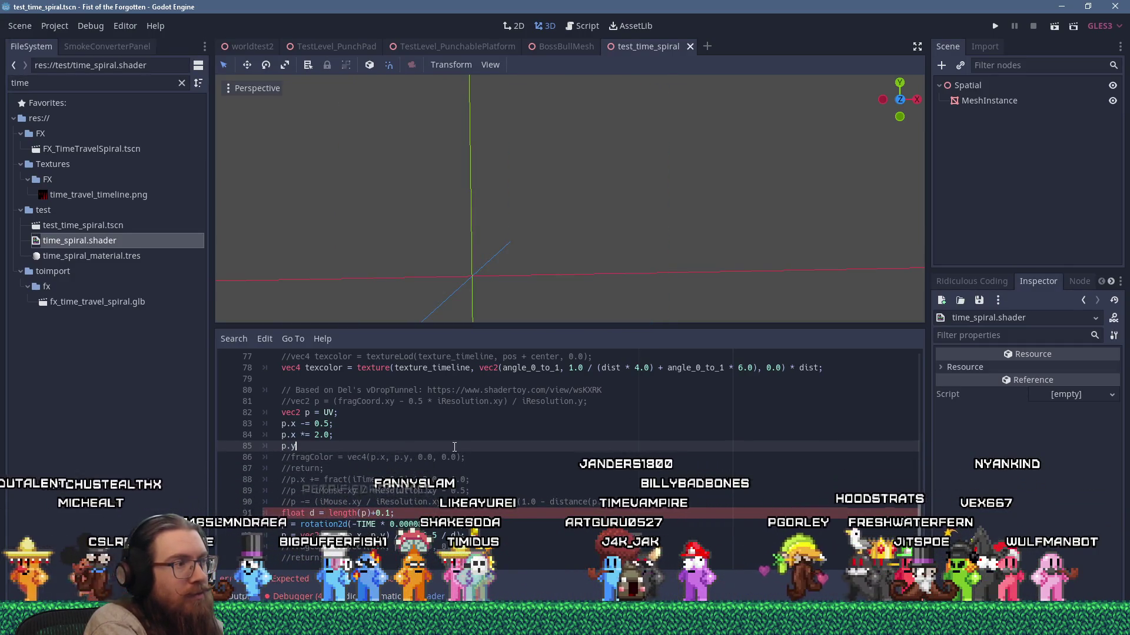
pyautogui.hotkey('shift', 'Up')
pyautogui.hotkey('shift', 'Up')
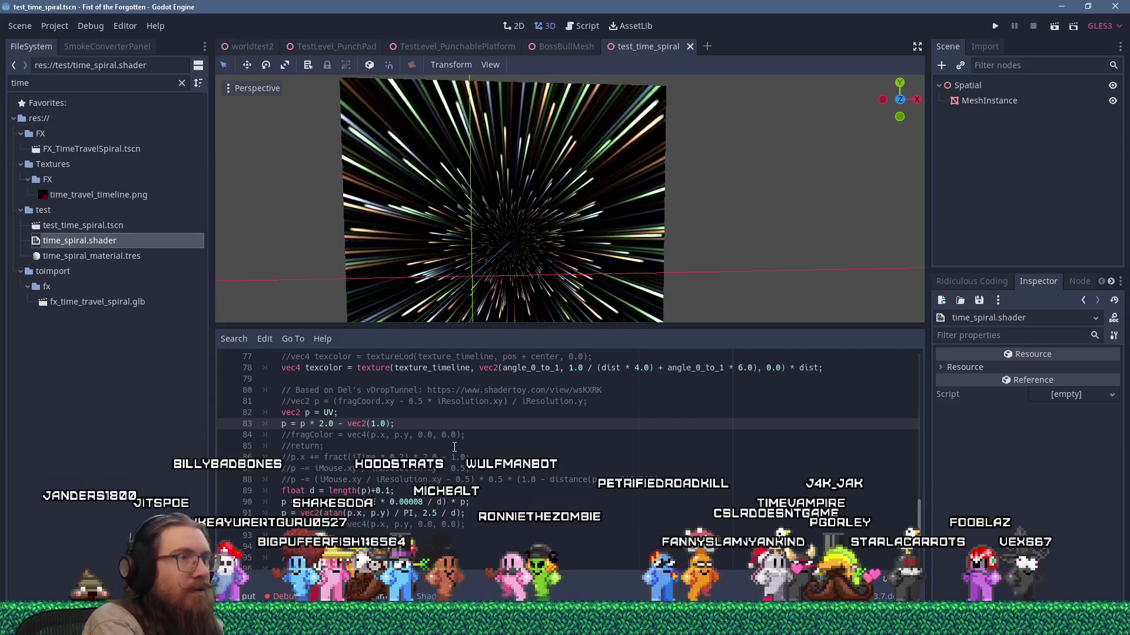
# Step: Enlarge the 3D viewport above the shader code and zoom in on the tunnel quad
pyautogui.moveTo(532, 325)
pyautogui.mouseDown()
pyautogui.moveTo(535, 390)
pyautogui.moveTo(556, 143)
pyautogui.moveTo(538, 196)
pyautogui.moveTo(495, 184)
pyautogui.moveTo(545, 189)
pyautogui.mouseUp()
pyautogui.scroll(5, 531, 199)
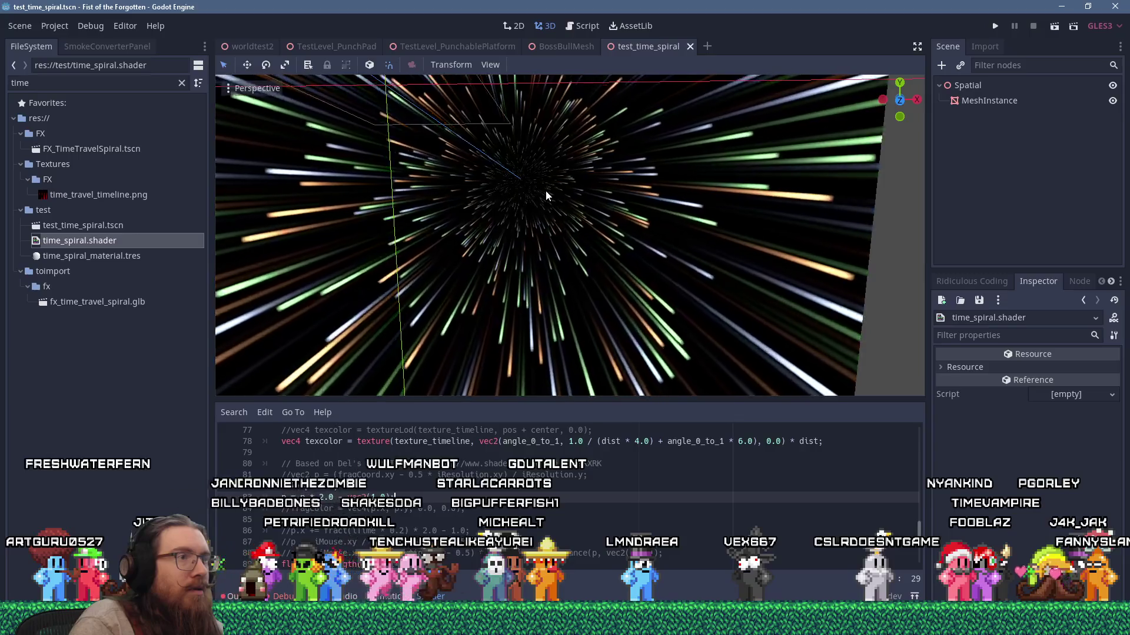
pyautogui.scroll(4, 545, 196)
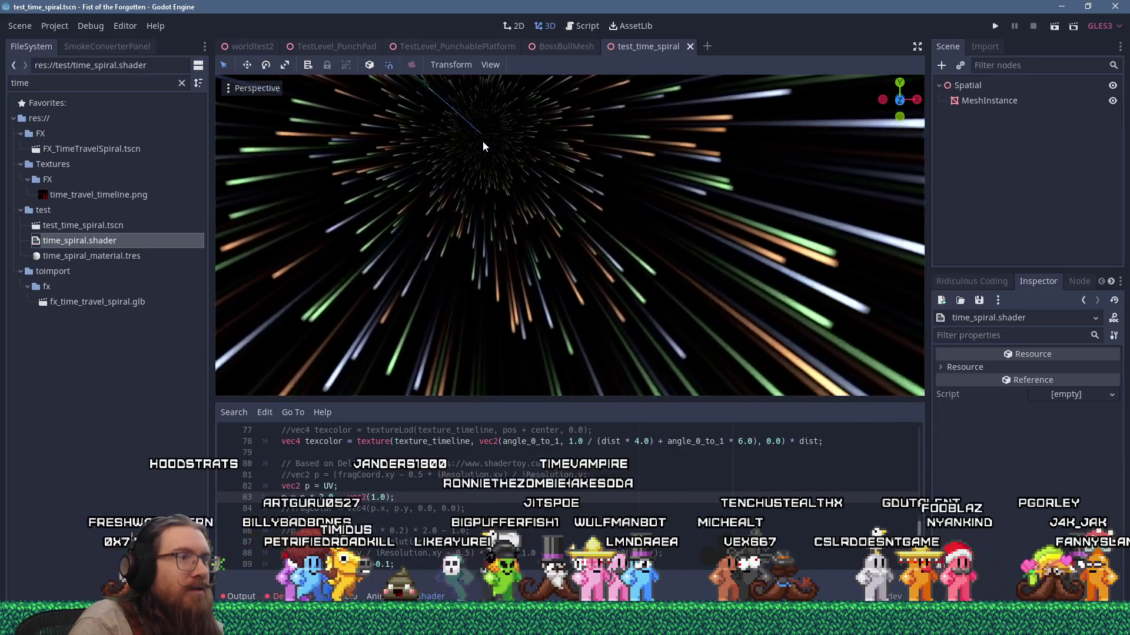
pyautogui.scroll(-5, 483, 145)
pyautogui.scroll(-3, 482, 140)
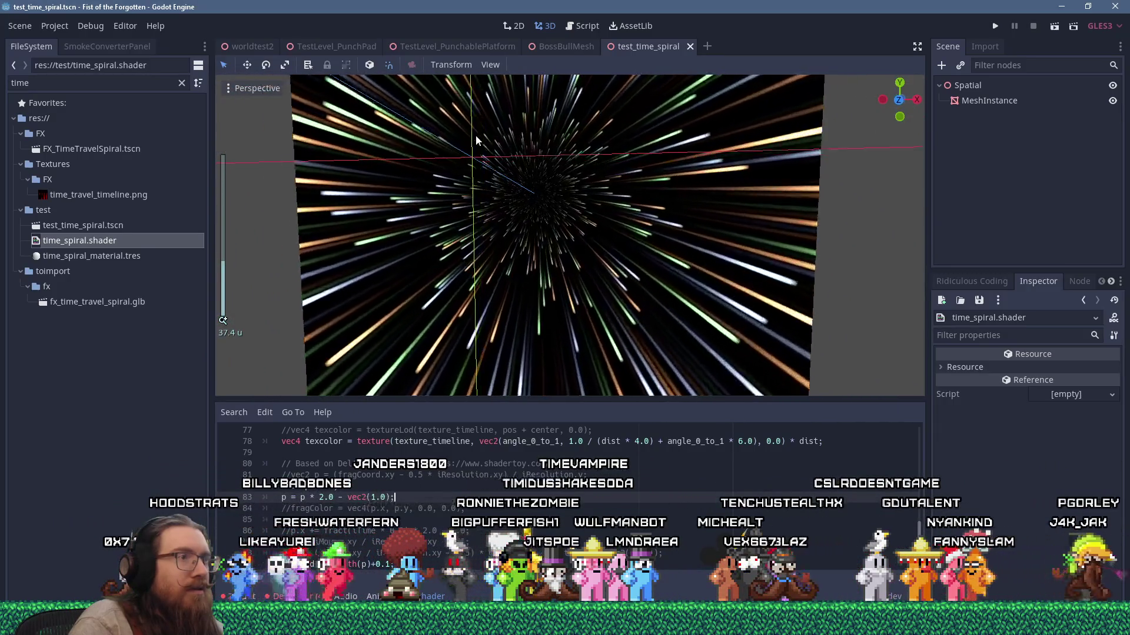
# Step: Compare with the Shadertoy VDropTunnel original, orbit the quad to an angle, then return to Shadertoy
pyautogui.hotkey('alt', 'Tab')
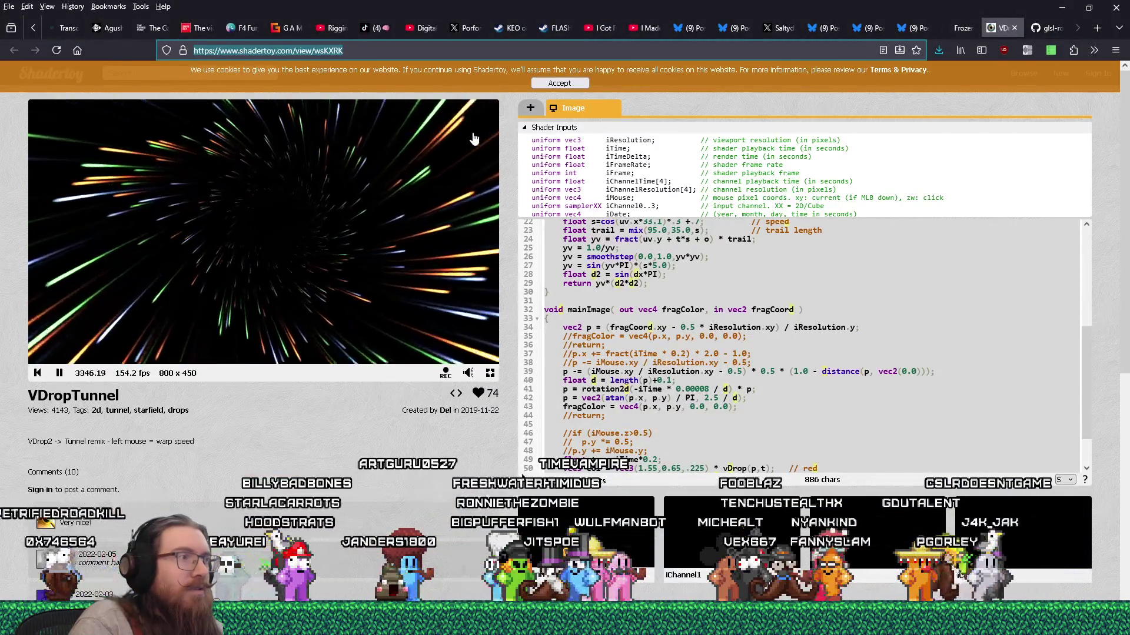
pyautogui.hotkey('alt', 'Tab')
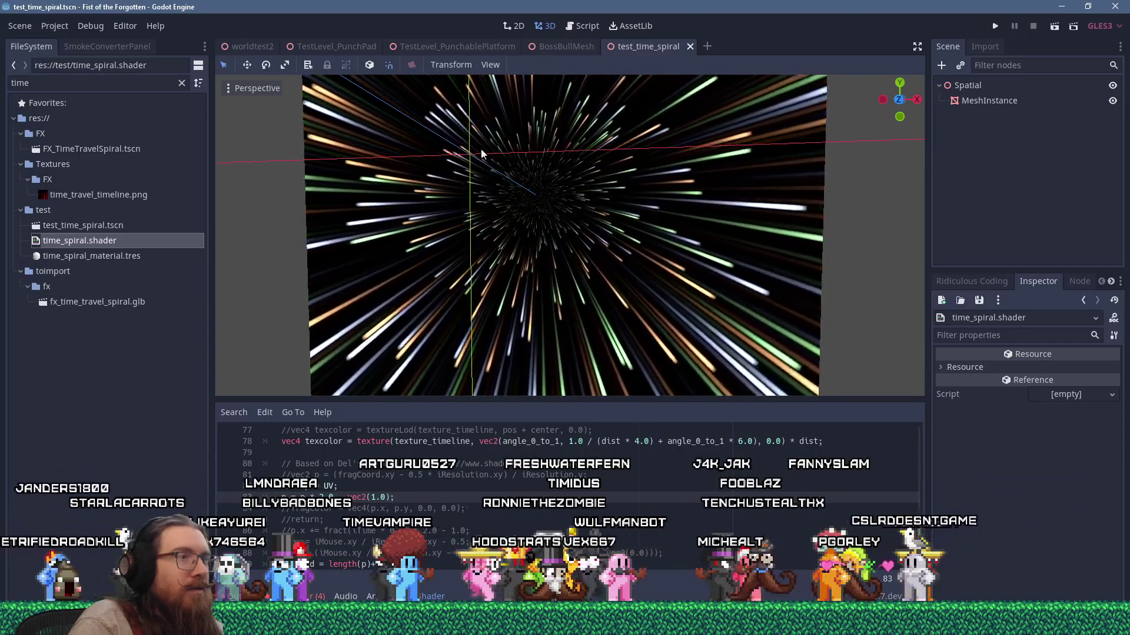
pyautogui.moveTo(491, 168)
pyautogui.mouseDown()
pyautogui.moveTo(524, 197)
pyautogui.moveTo(548, 200)
pyautogui.moveTo(545, 189)
pyautogui.moveTo(579, 201)
pyautogui.mouseUp()
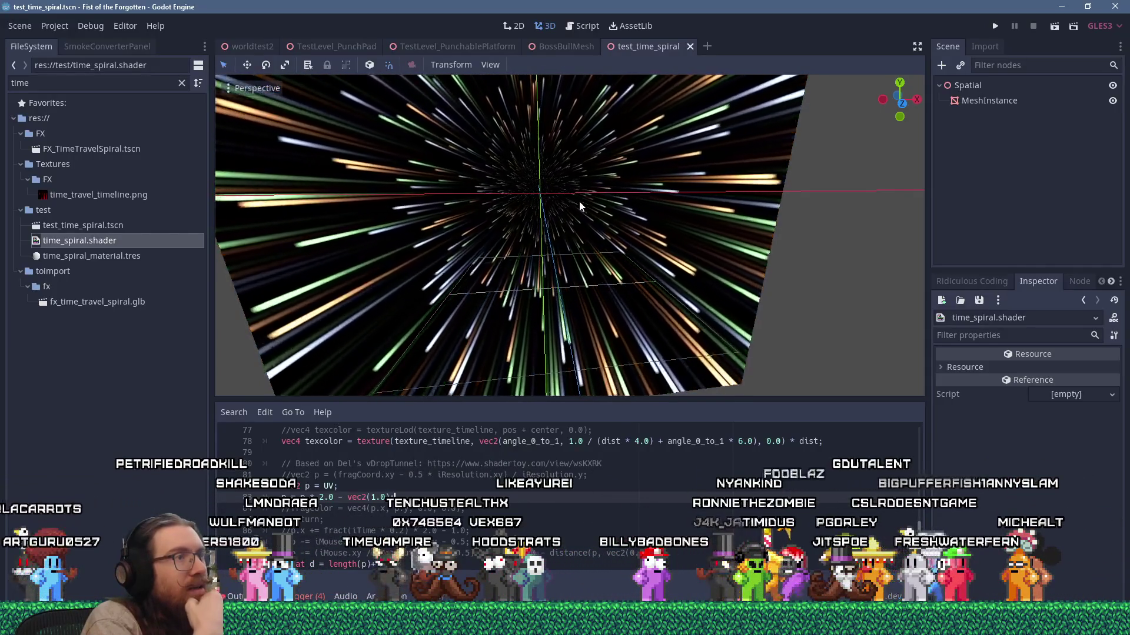
pyautogui.hotkey('alt', 'Tab')
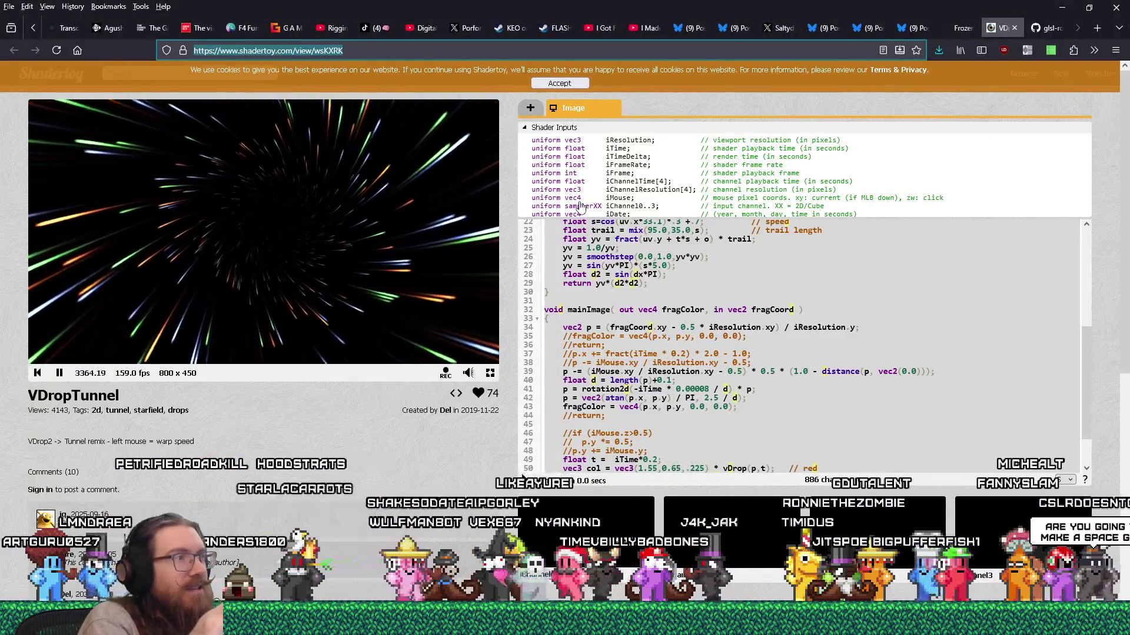
pyautogui.hotkey('alt', 'Tab')
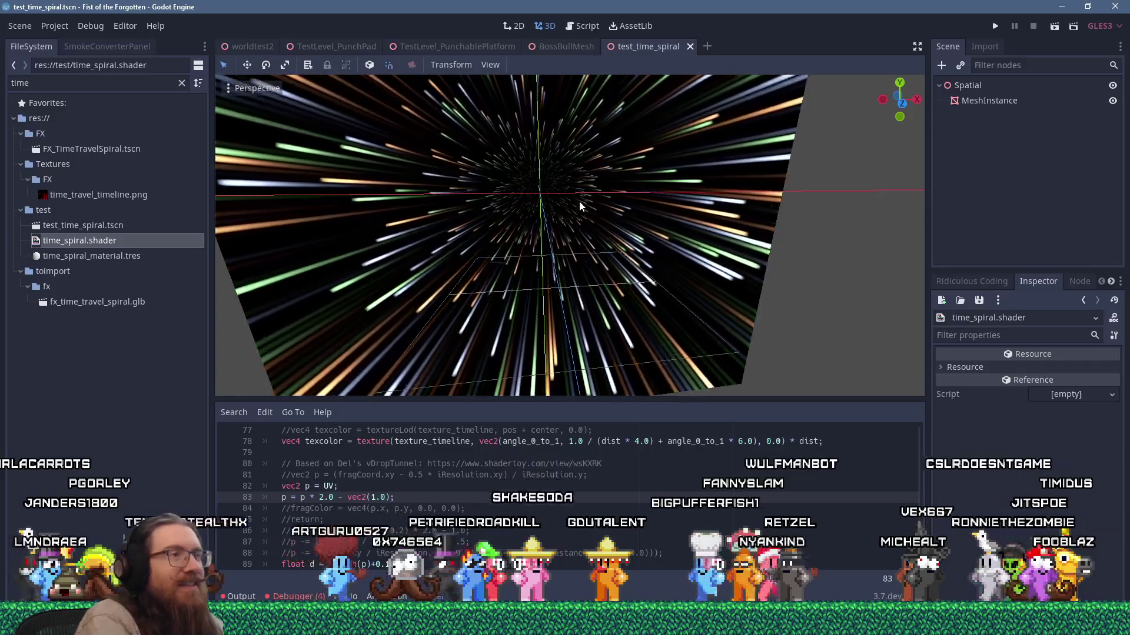
# Step: Uncomment line 105 and change it to 'ALBEDO += texcolor.rrr;' to add the spiral clock texture
pyautogui.scroll(-2, 537, 482)
pyautogui.scroll(-4, 536, 481)
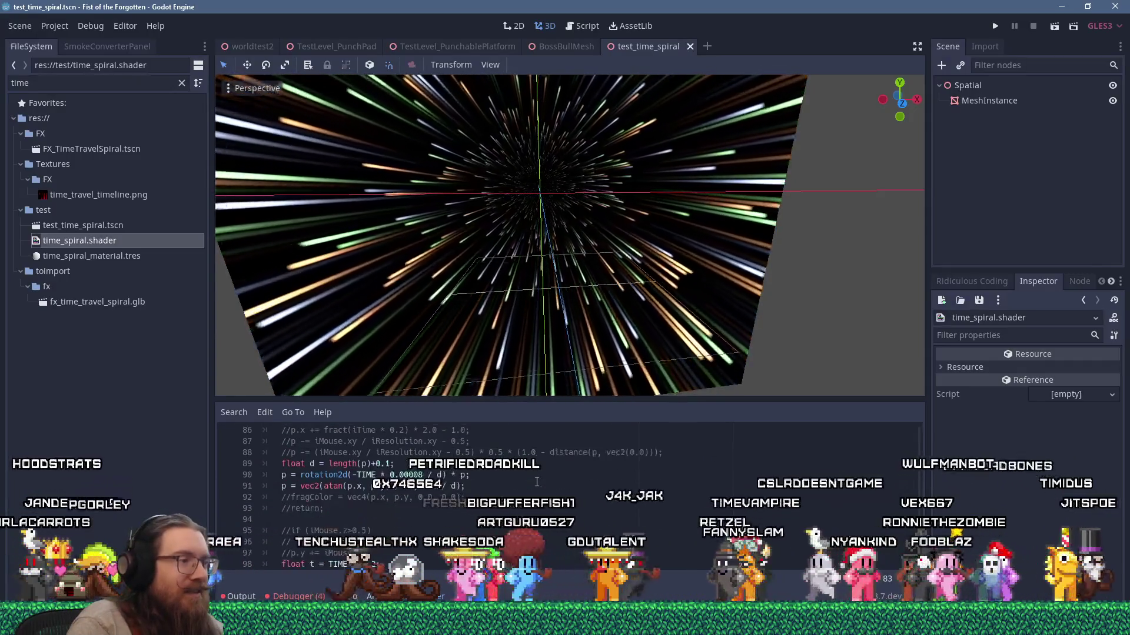
pyautogui.scroll(3, 500, 456)
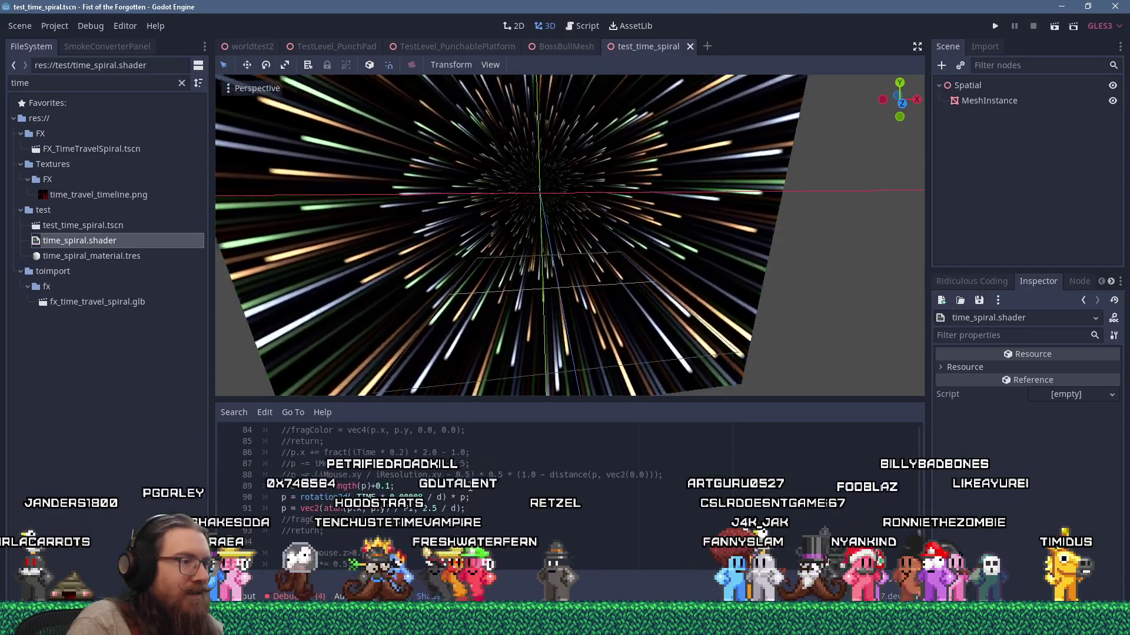
pyautogui.click(522, 502)
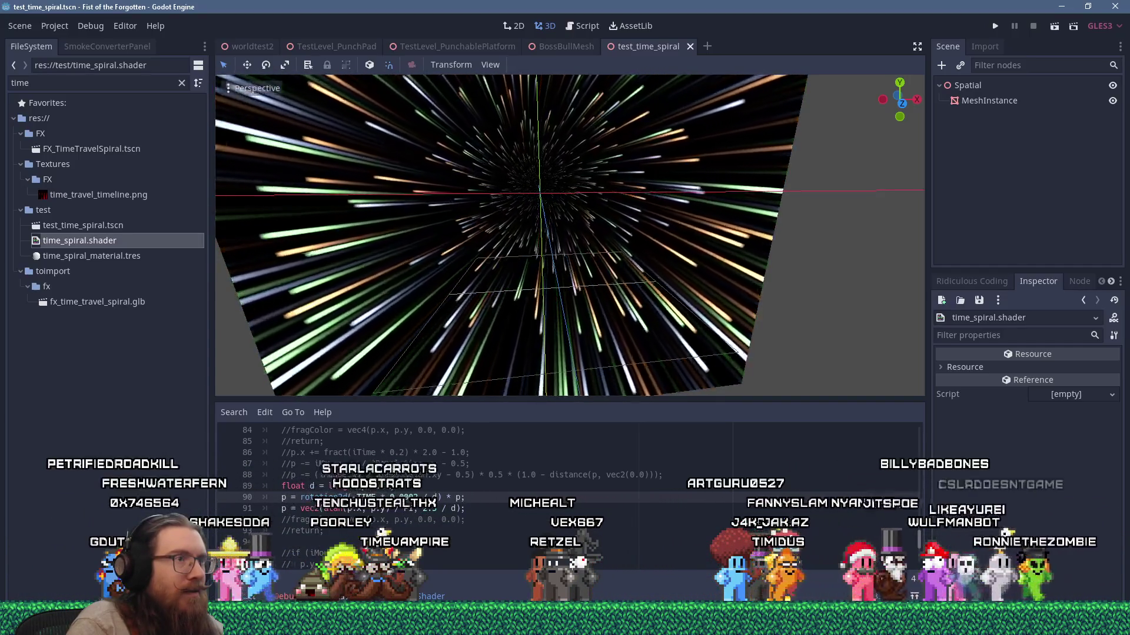
pyautogui.scroll(-4, 518, 508)
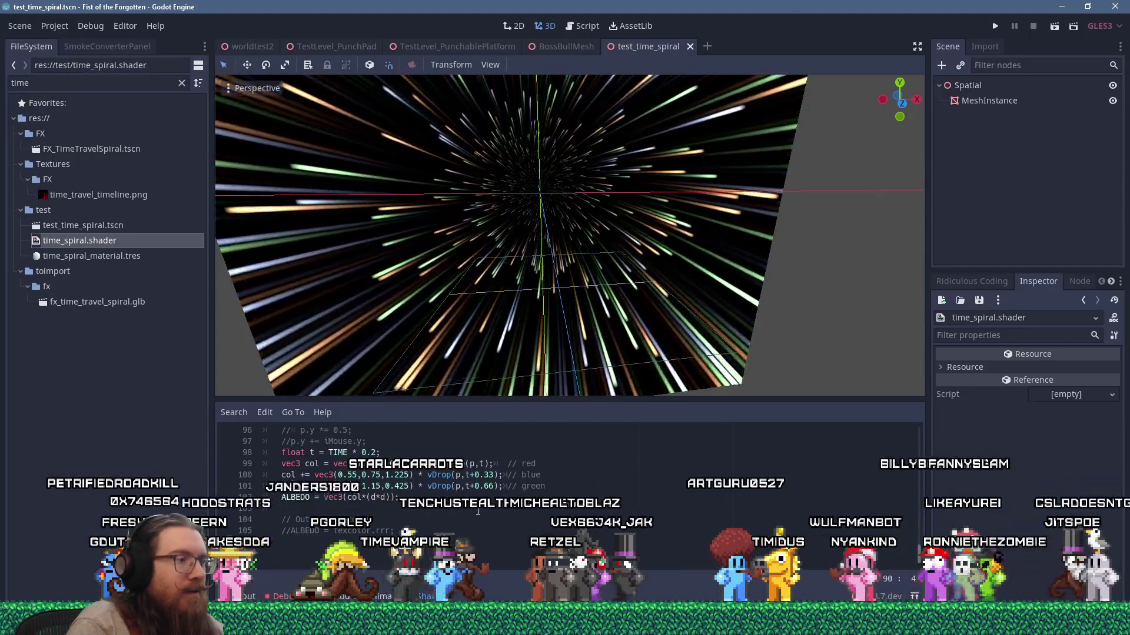
pyautogui.click(291, 531)
pyautogui.press('BackSpace')
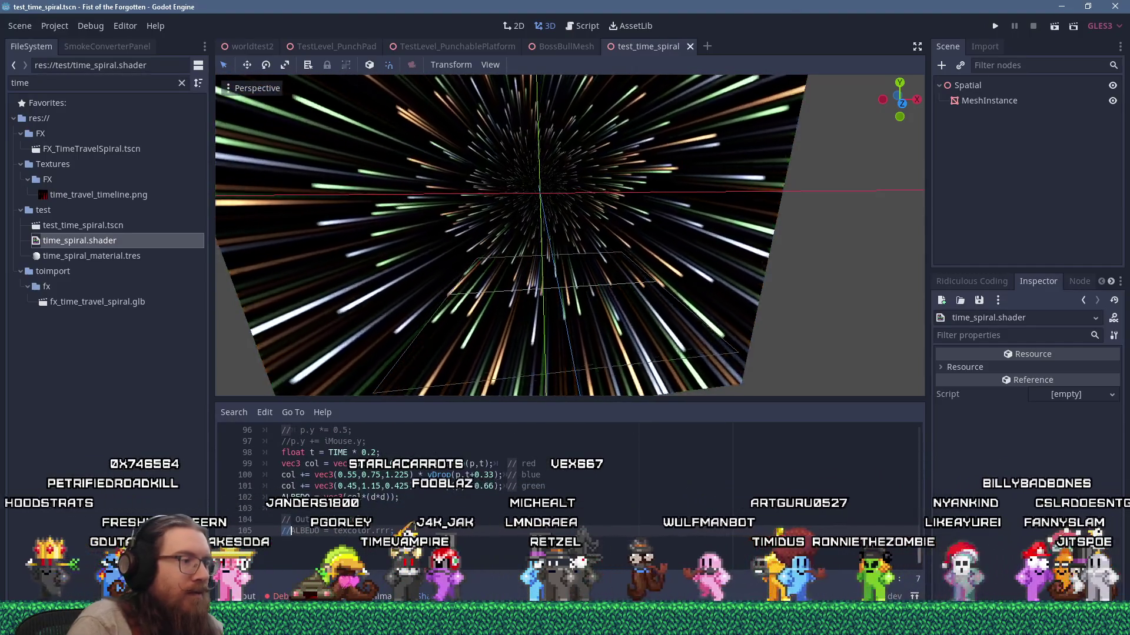
pyautogui.write('+')
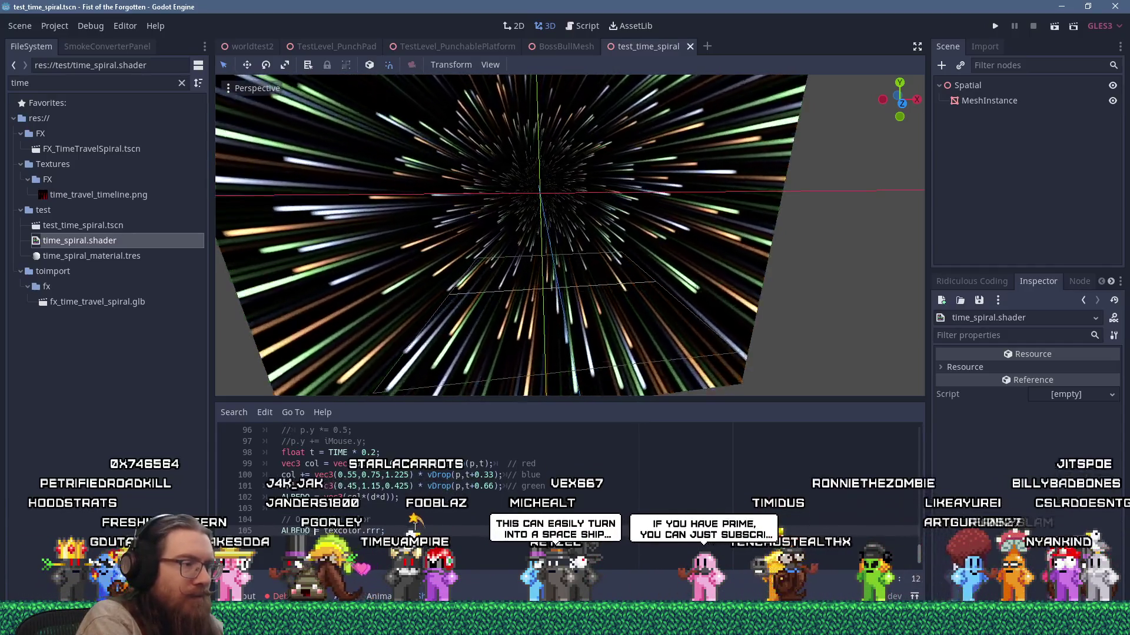
pyautogui.click(498, 510)
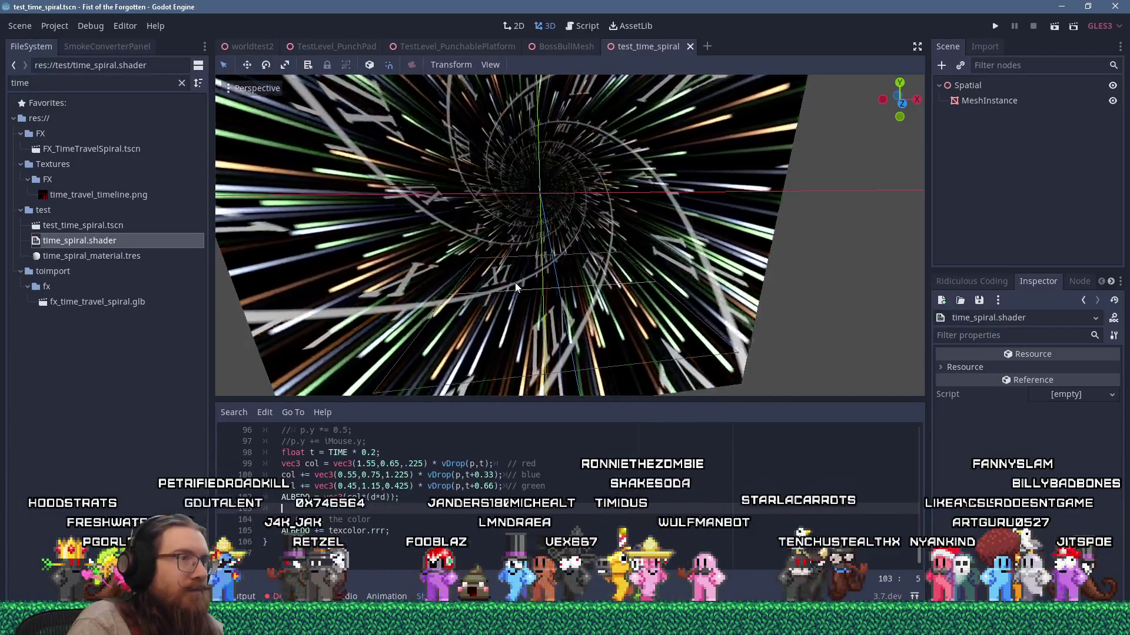
# Step: Remove the minus before TIME so line 90 reads rotation2d(TIME * 0.0002 / d), reversing the swirl
pyautogui.moveTo(514, 283); pyautogui.dragTo(581, 243)
pyautogui.scroll(3, 589, 242)
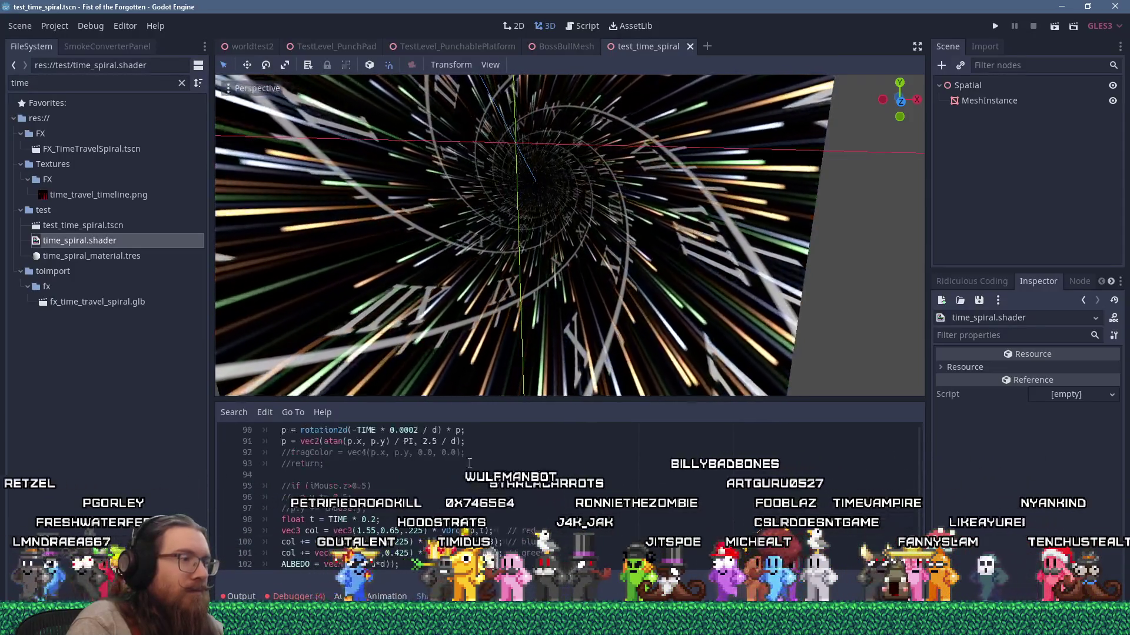
pyautogui.scroll(3, 503, 474)
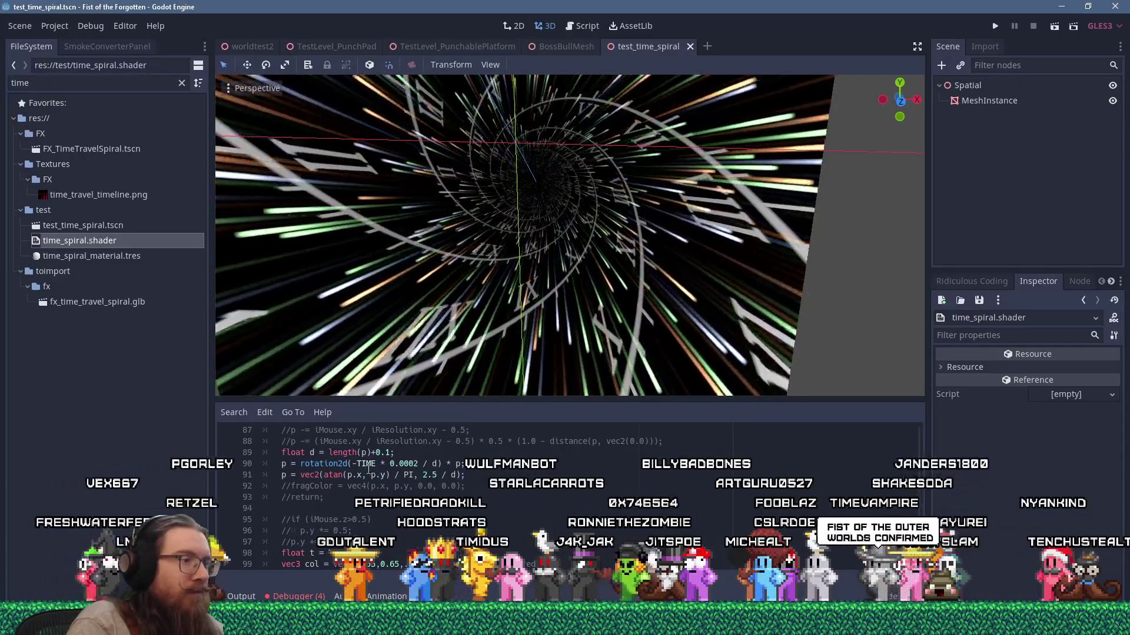
pyautogui.click(352, 465)
pyautogui.press('BackSpace')
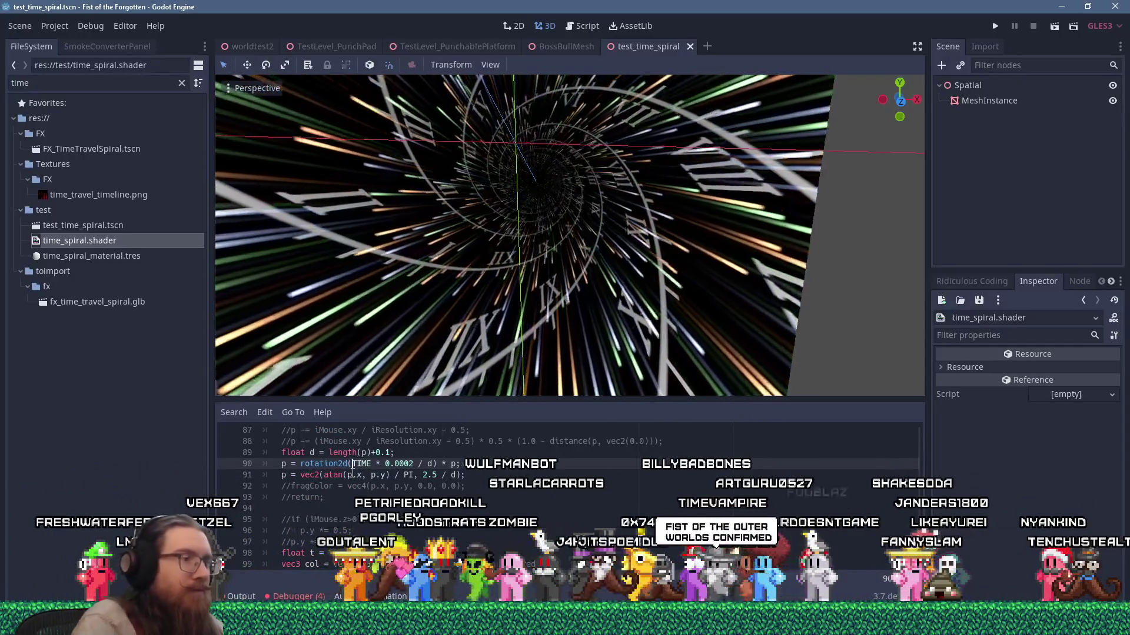
pyautogui.click(383, 494)
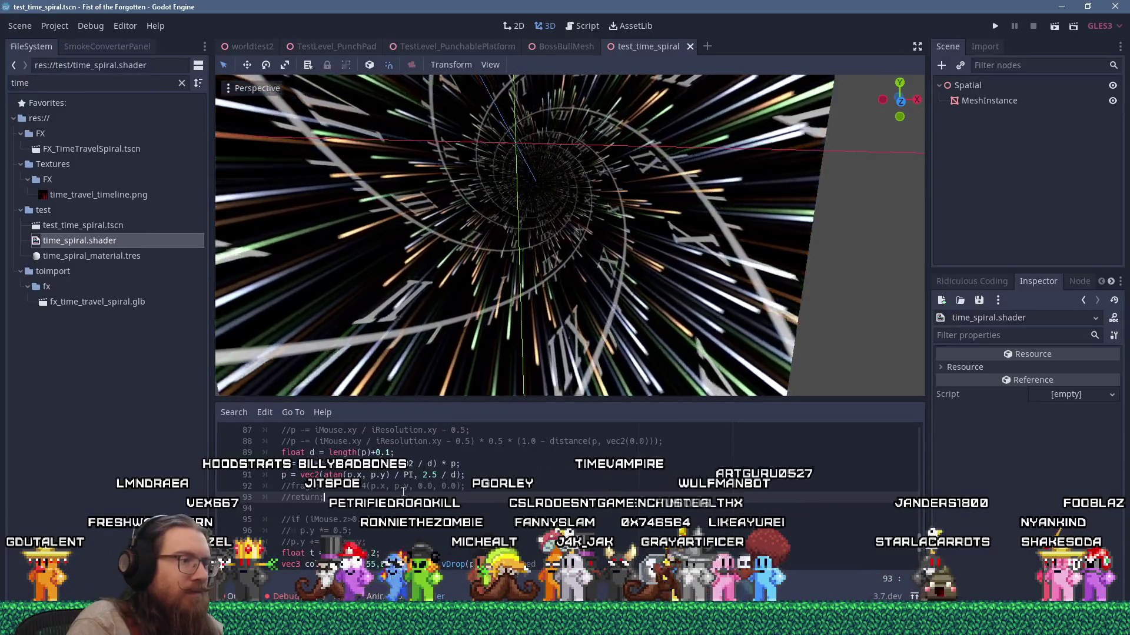
pyautogui.scroll(1, 417, 478)
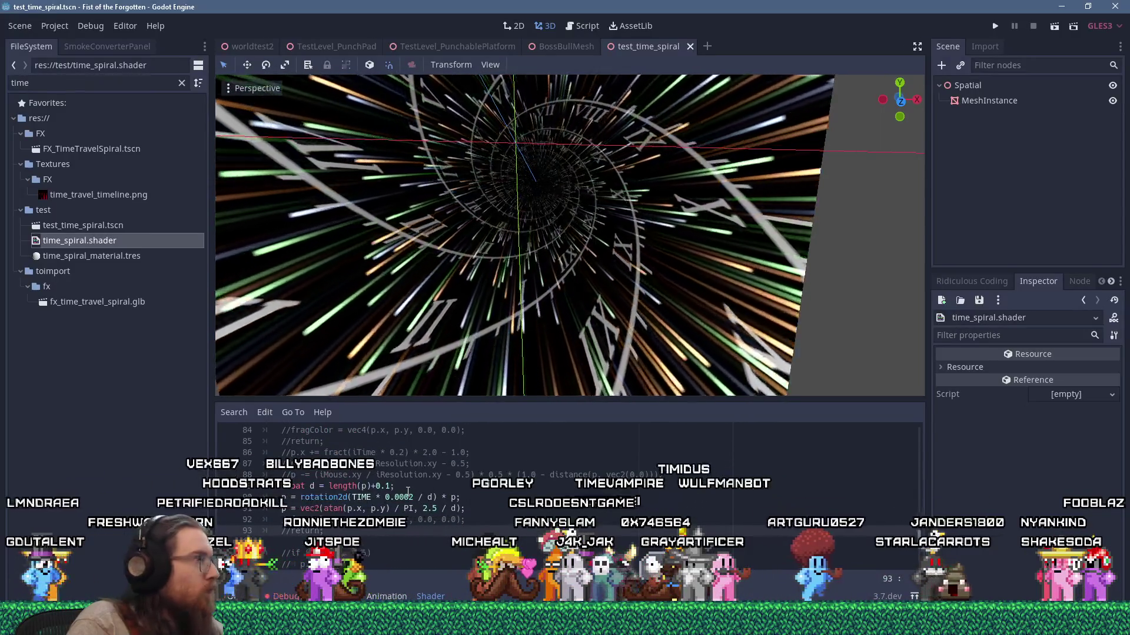
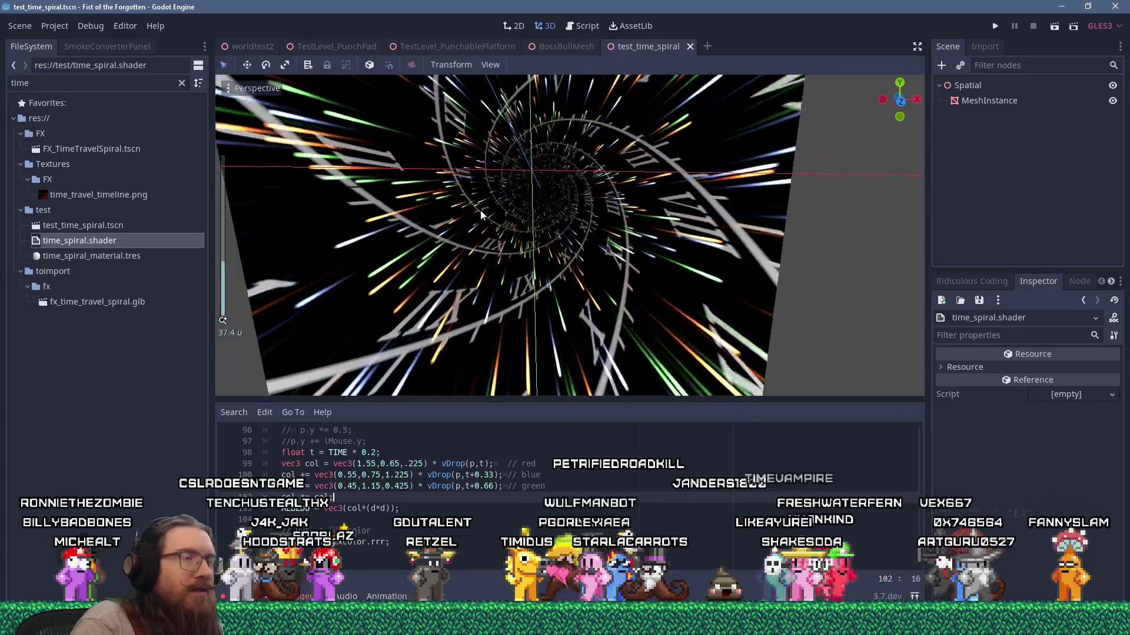
# Step: Add another *d on line 103 so ALBEDO = vec3(col*(d*d*d)), then inspect the quad
pyautogui.moveTo(473, 222); pyautogui.dragTo(489, 270)
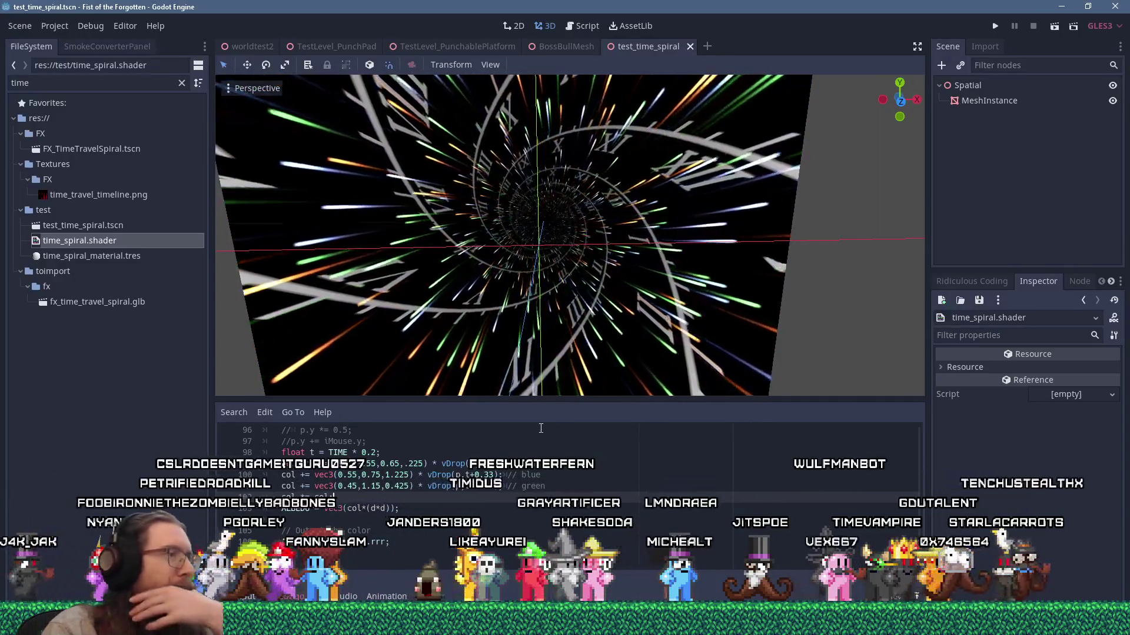
pyautogui.click(392, 495)
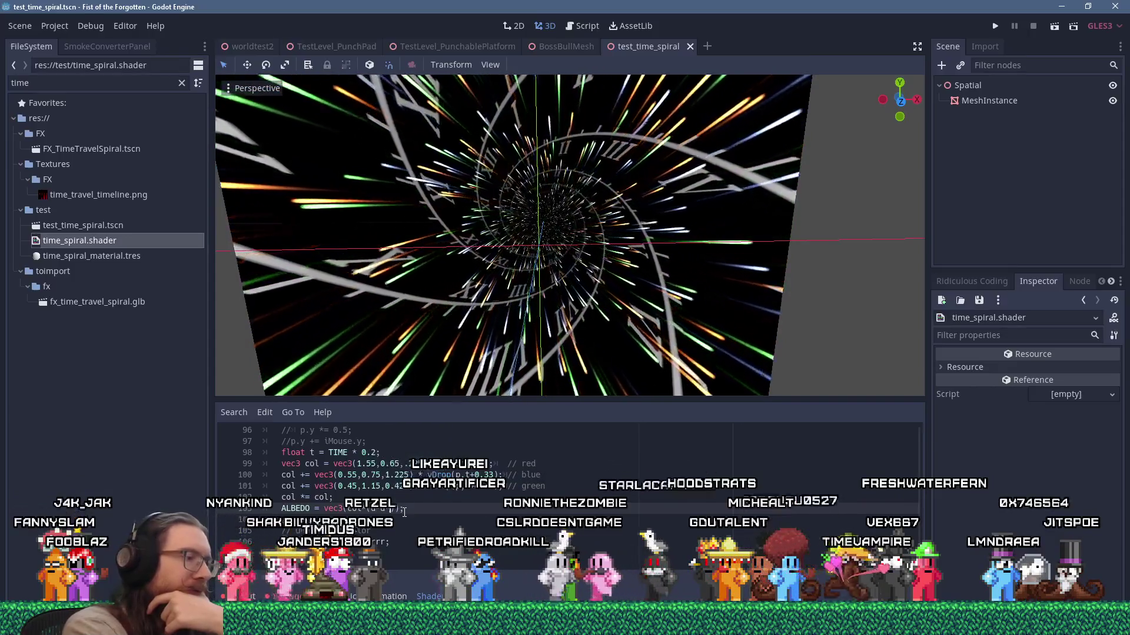
pyautogui.write('*d')
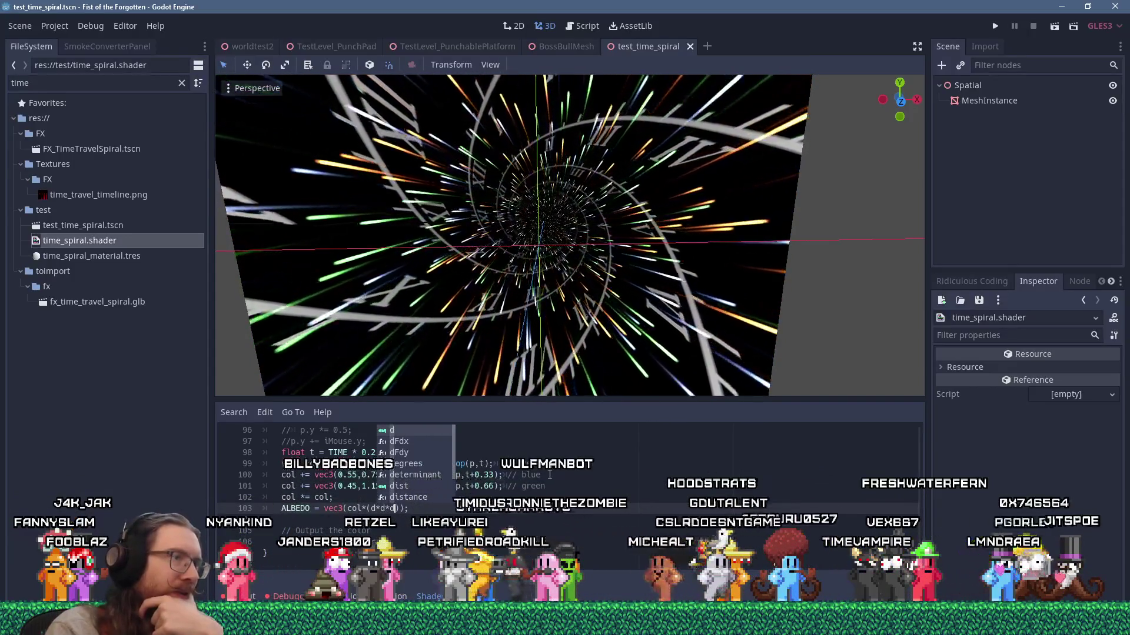
pyautogui.click(550, 474)
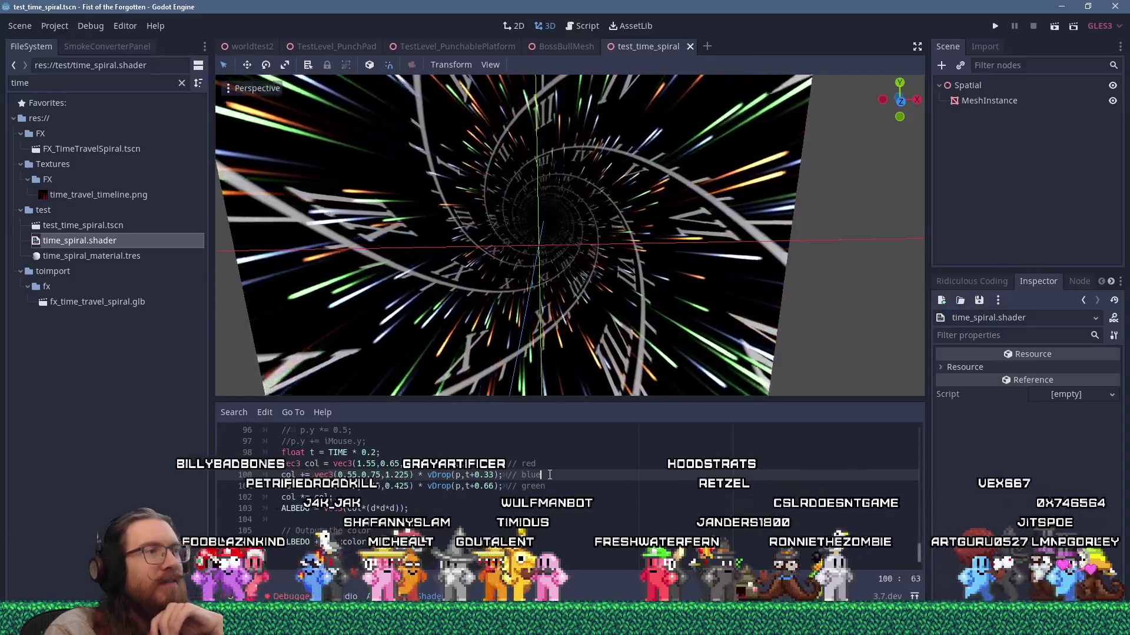
pyautogui.moveTo(524, 266)
pyautogui.mouseDown()
pyautogui.moveTo(598, 277)
pyautogui.moveTo(529, 306)
pyautogui.mouseUp()
pyautogui.scroll(-5, 511, 321)
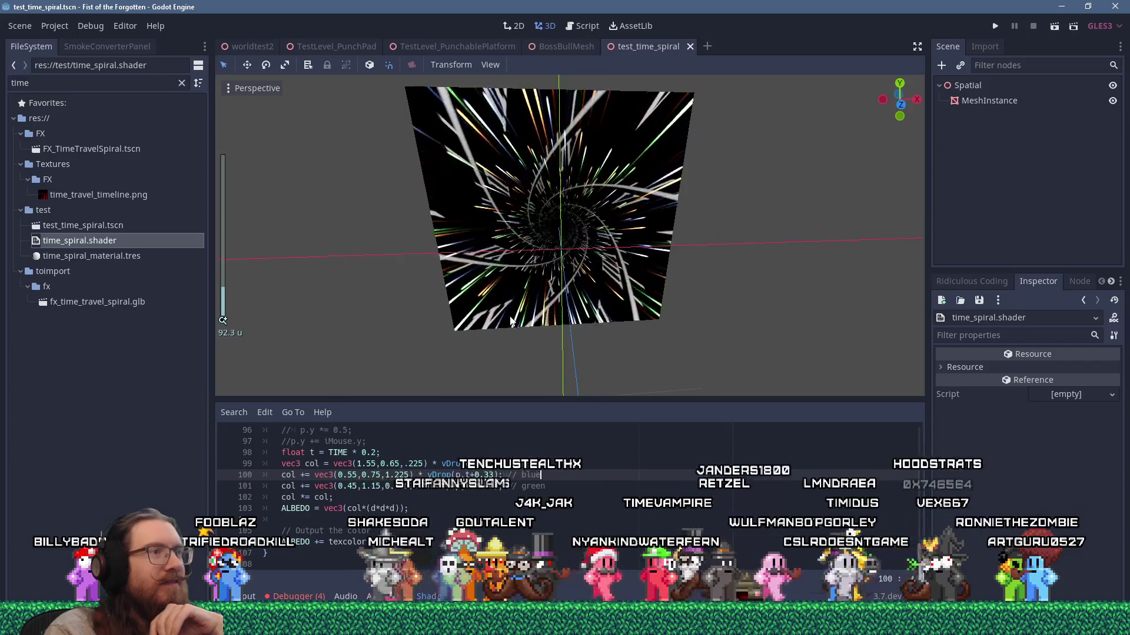
pyautogui.scroll(10, 512, 316)
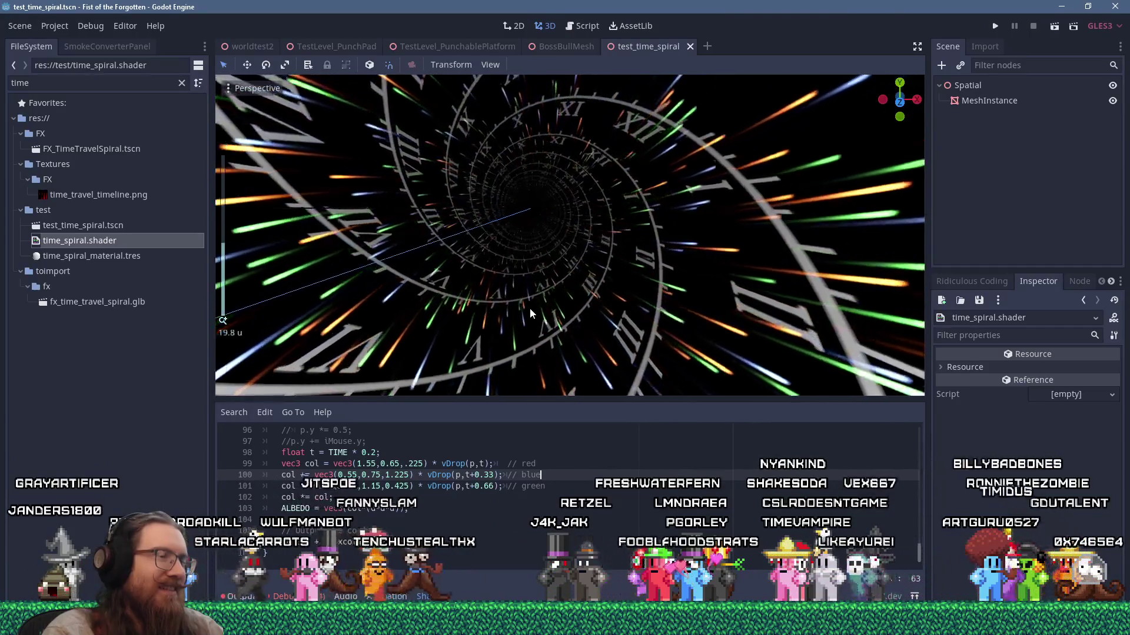
pyautogui.scroll(-2, 530, 308)
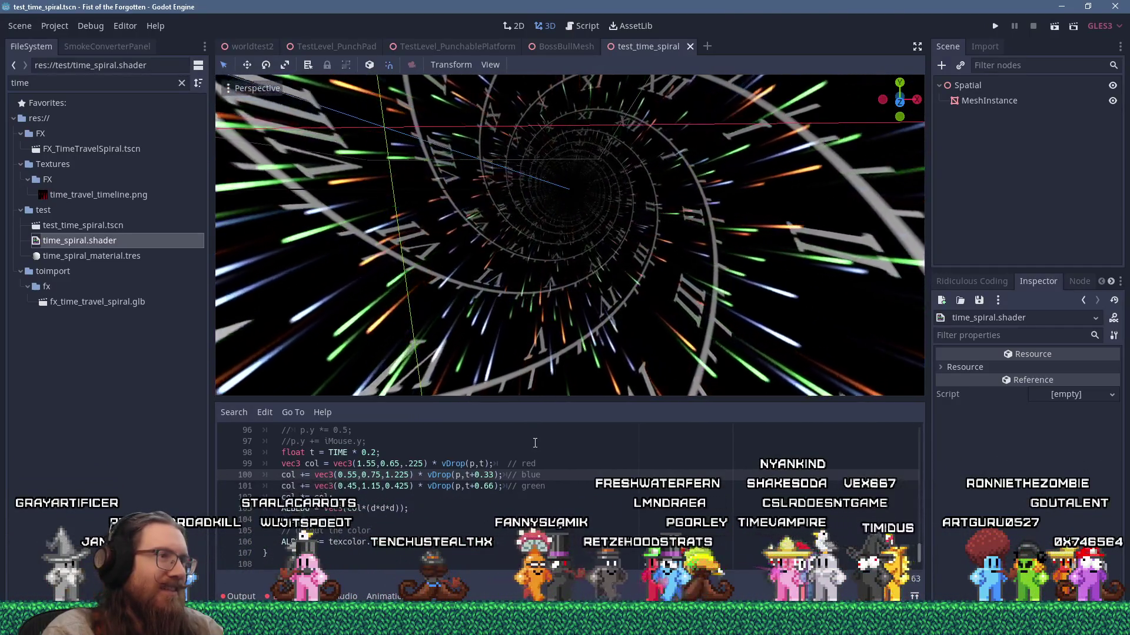
pyautogui.scroll(3, 458, 499)
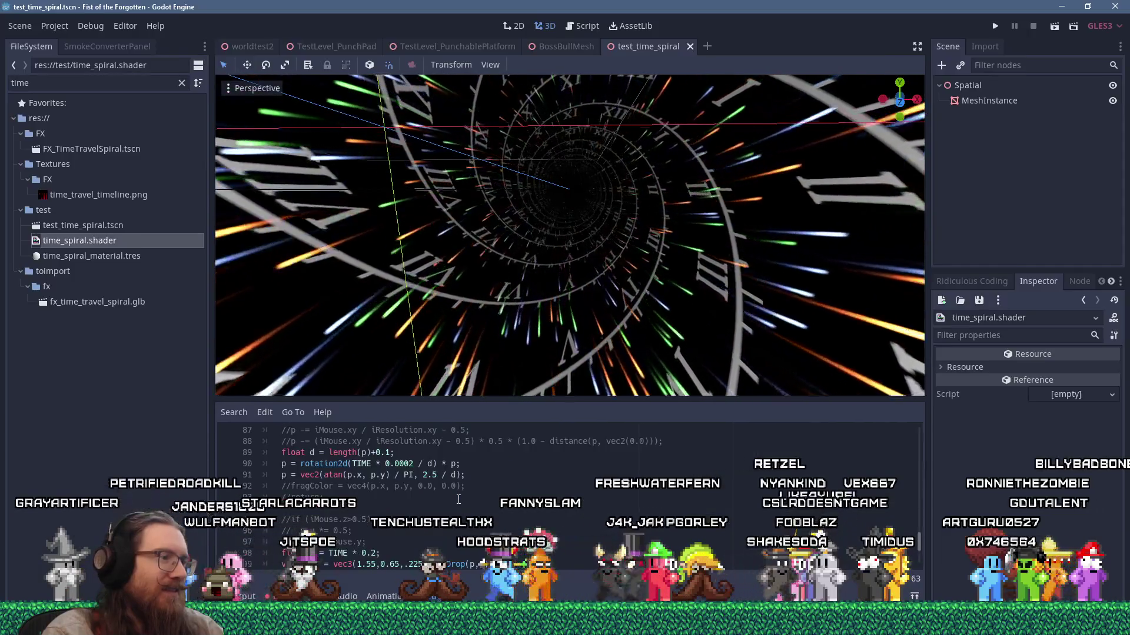
pyautogui.scroll(-2, 458, 500)
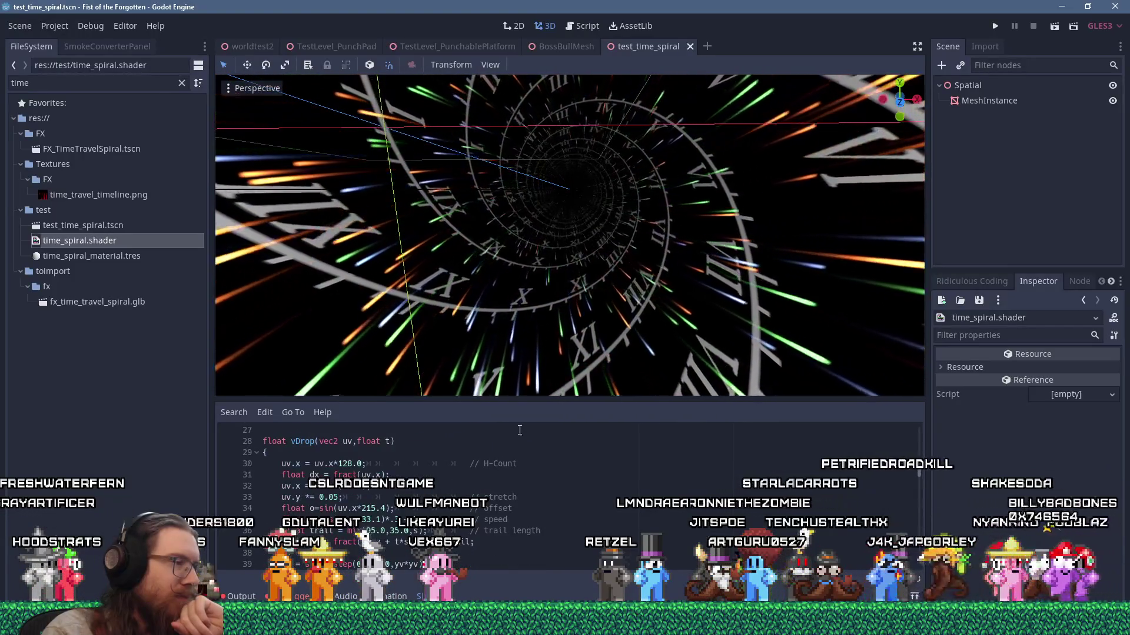
# Step: Enlarge the shader code pane to review the vDrop code, save the scene, then switch to Firefox
pyautogui.moveTo(545, 400); pyautogui.dragTo(558, 323)
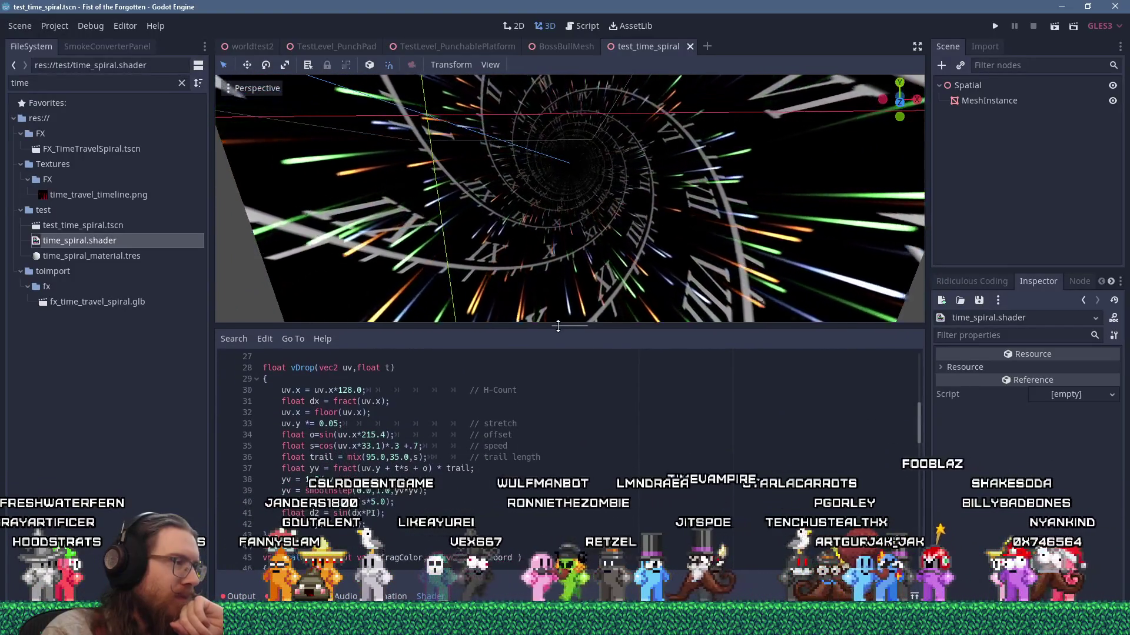
pyautogui.doubleClick(393, 370)
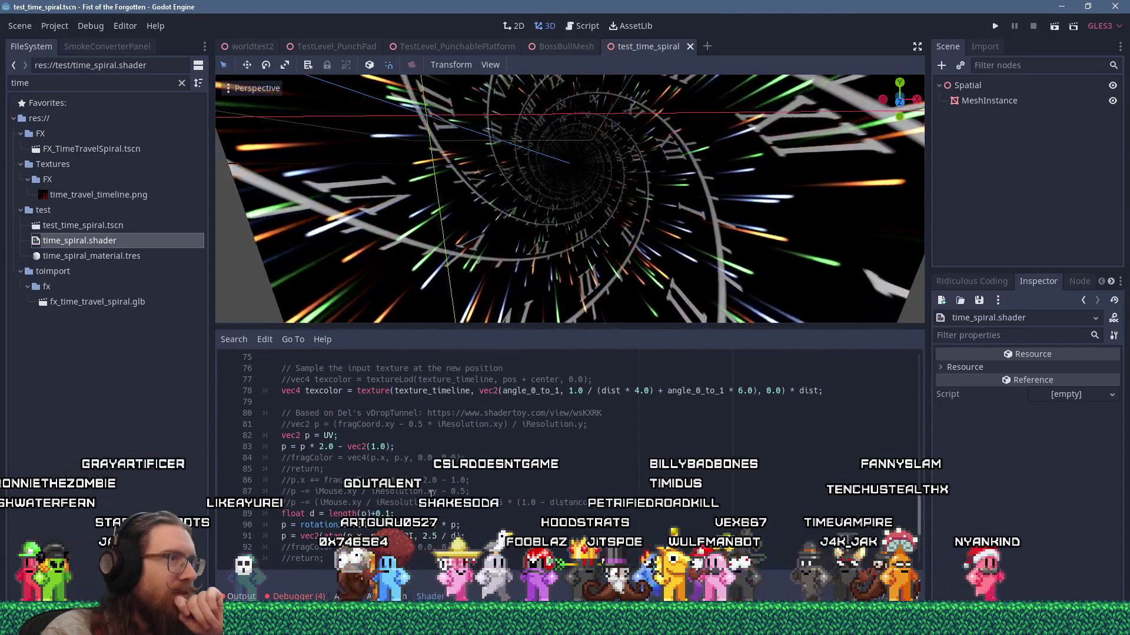
pyautogui.scroll(-2, 431, 496)
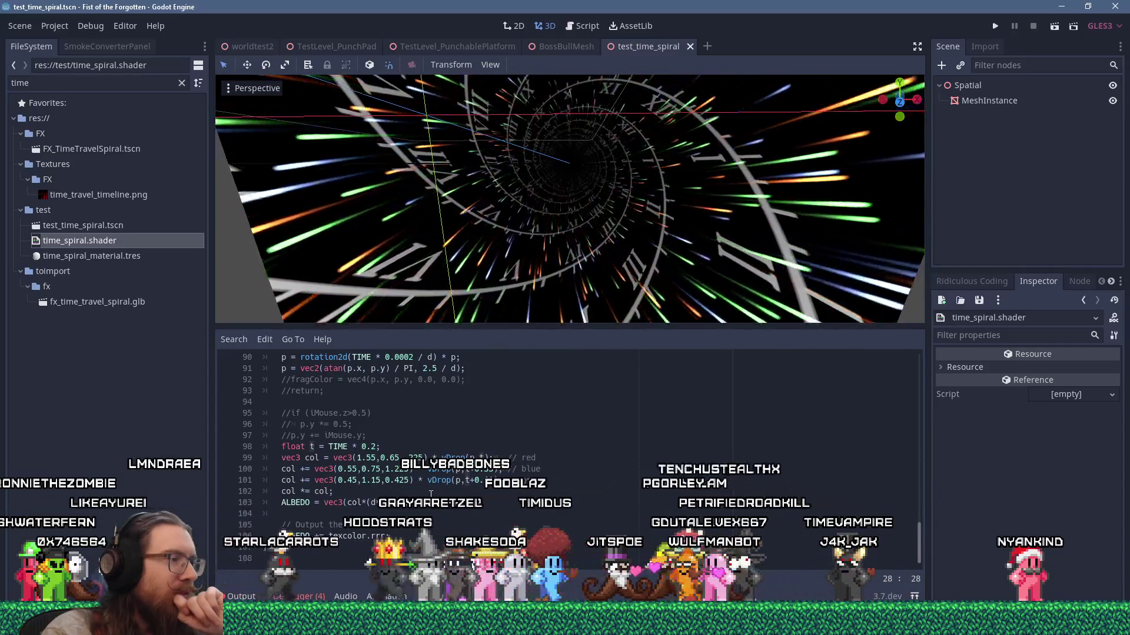
pyautogui.moveTo(470, 328); pyautogui.dragTo(472, 255)
pyautogui.scroll(15, 475, 412)
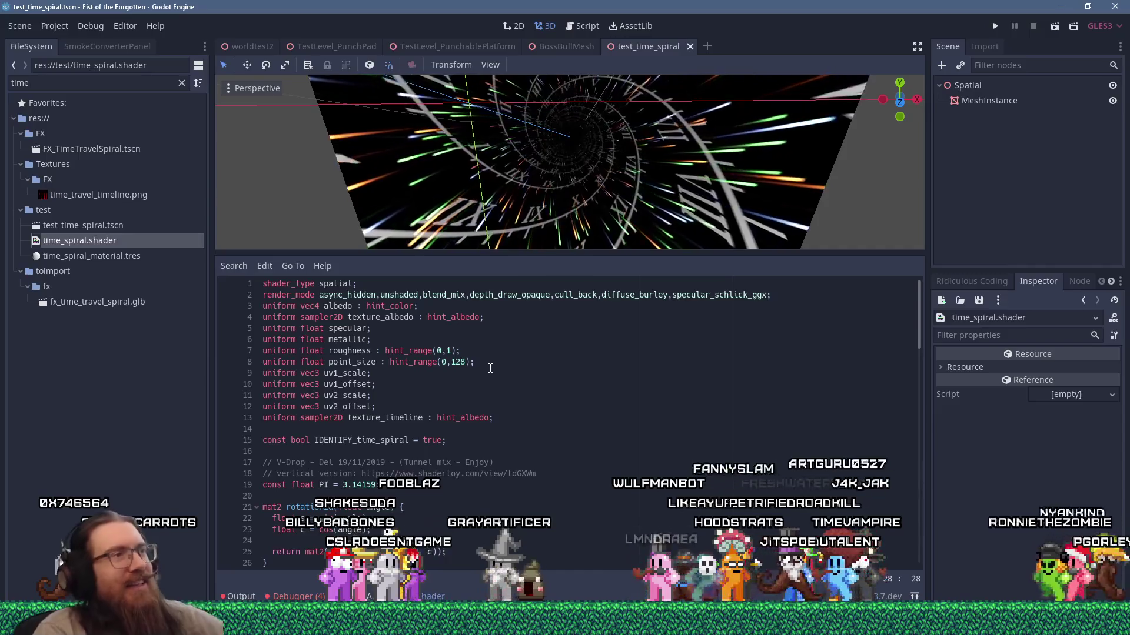
pyautogui.hotkey('ctrl', 's')
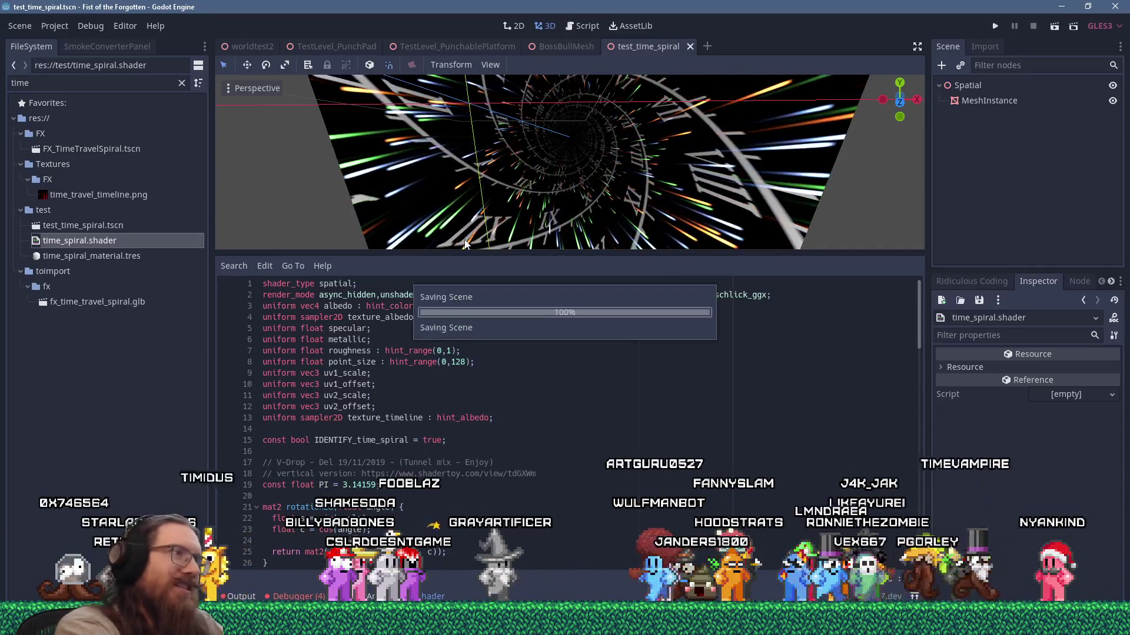
pyautogui.hotkey('alt', 'Tab')
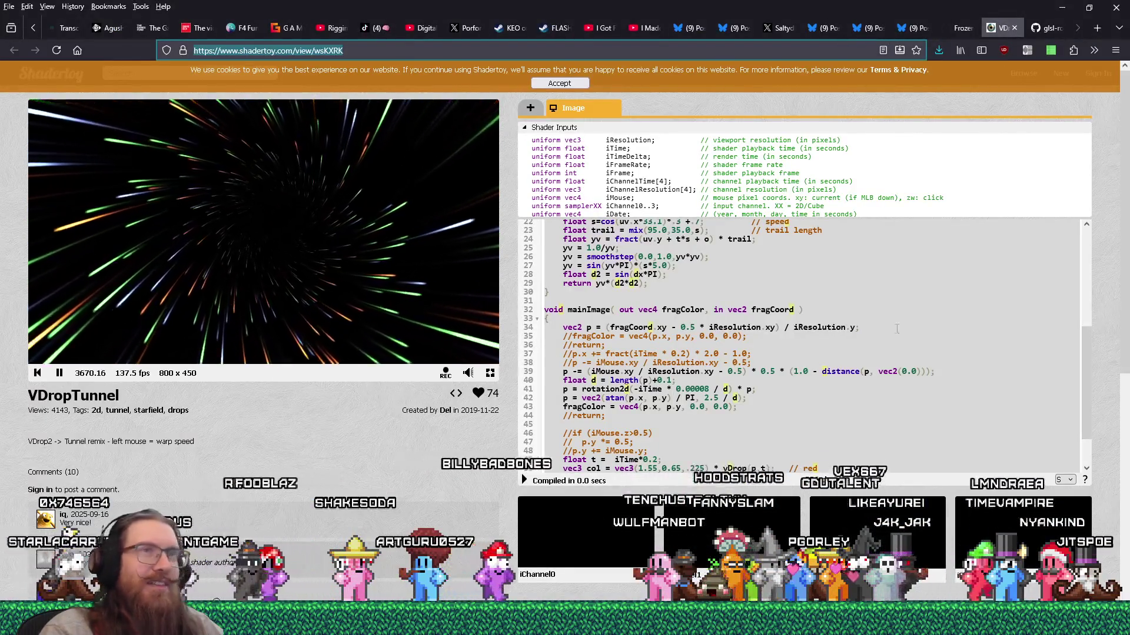
# Step: Close the VDropTunnel tab and open e:\projects\fotf\fotf_contribs.txt from the Run box
pyautogui.click(1013, 27)
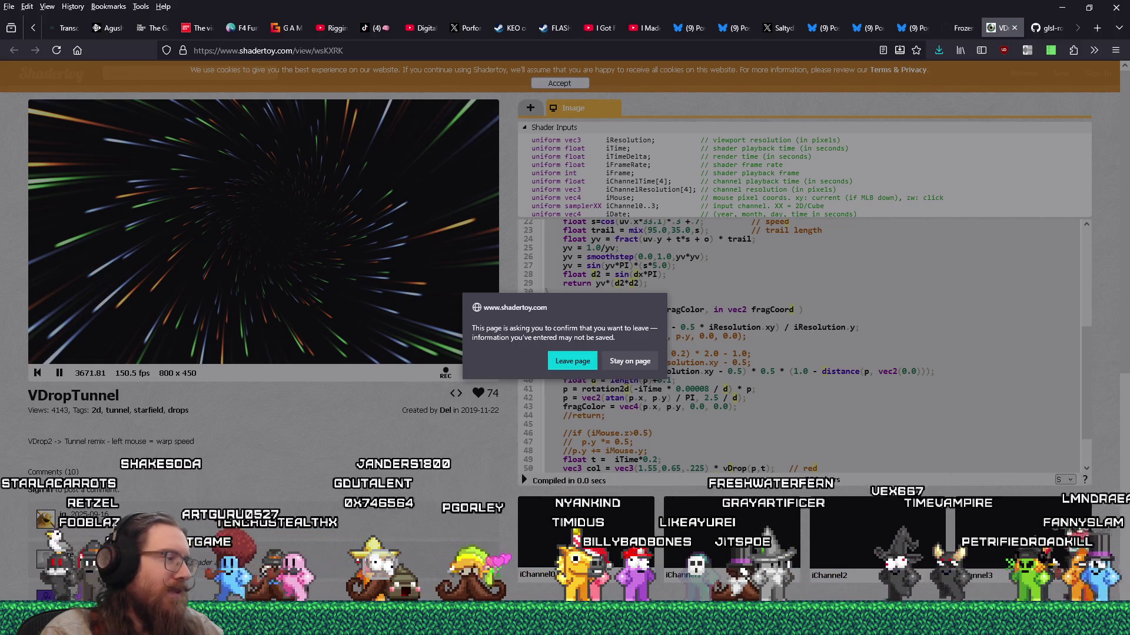
pyautogui.moveTo(565, 624)
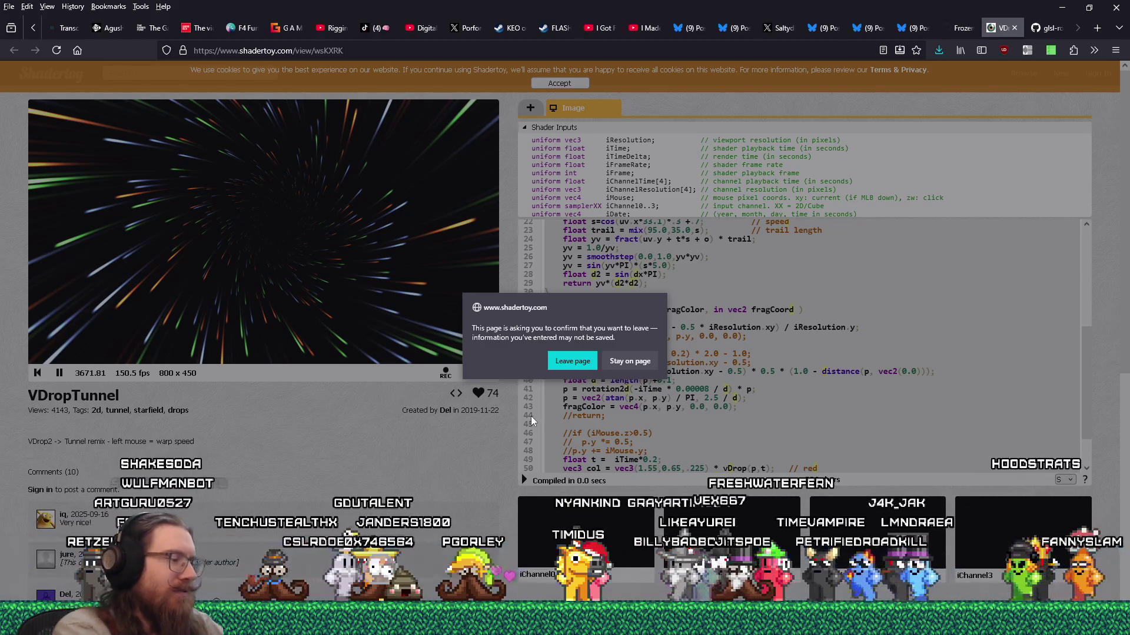
pyautogui.press('super+r')
pyautogui.write('e:\\docum')
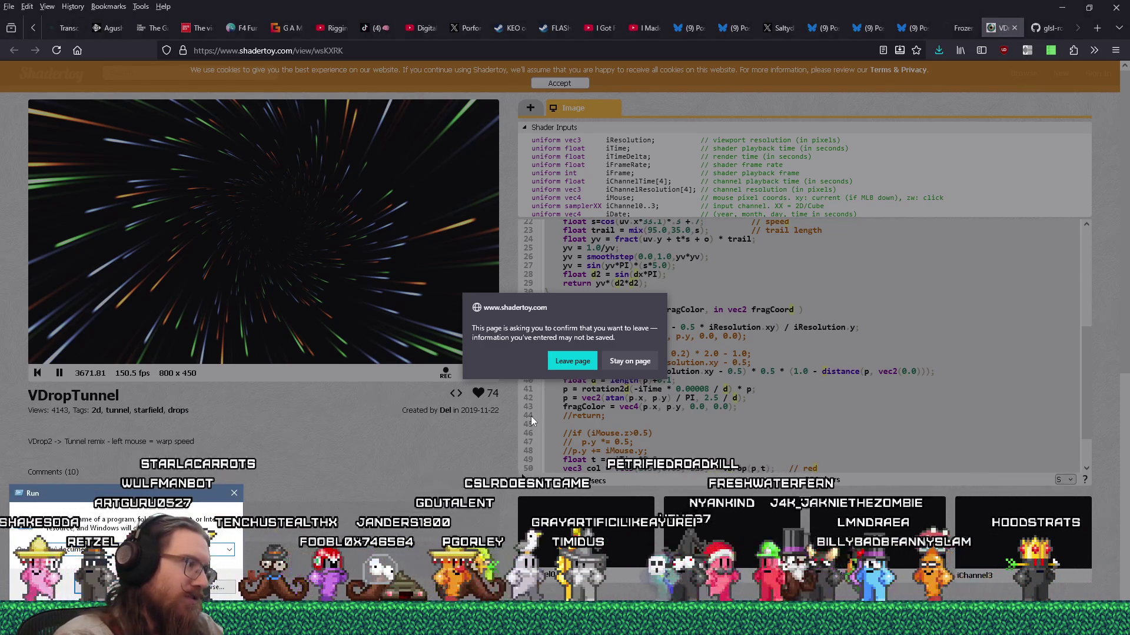
pyautogui.write('ents')
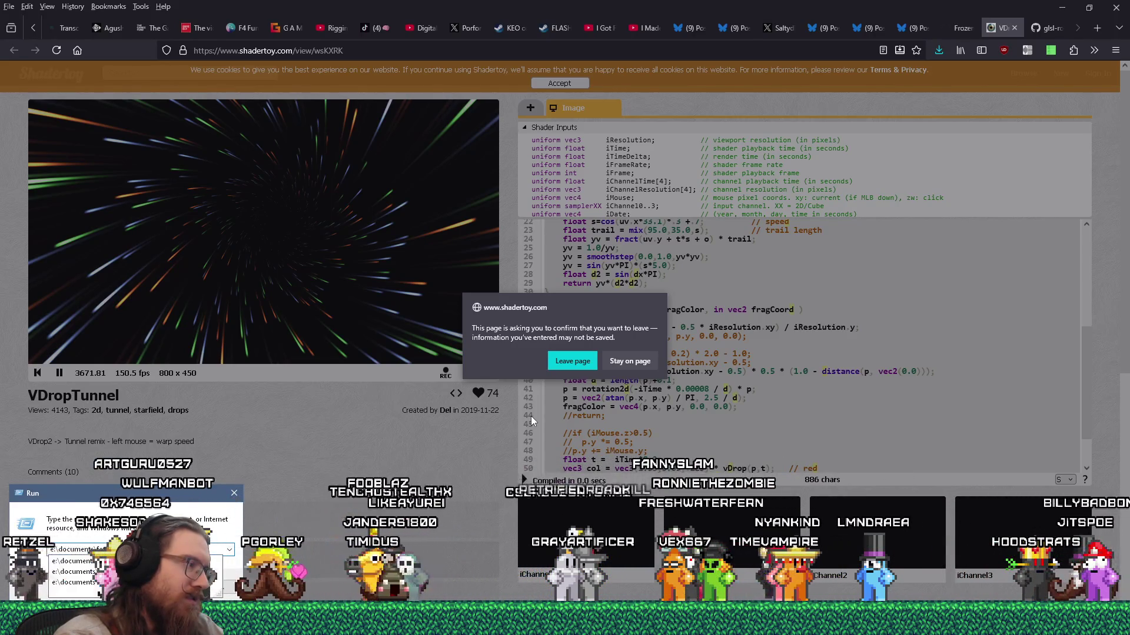
pyautogui.hotkey('ctrl', 'a')
pyautogui.write('e:\\projects\\fotf\\')
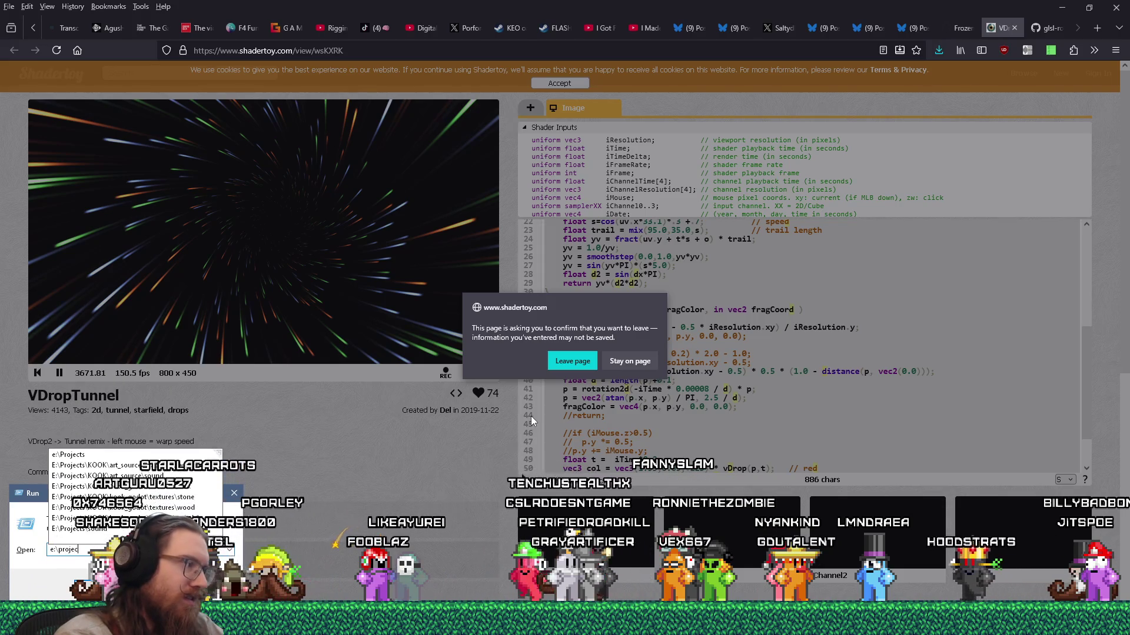
pyautogui.write('fotf_g')
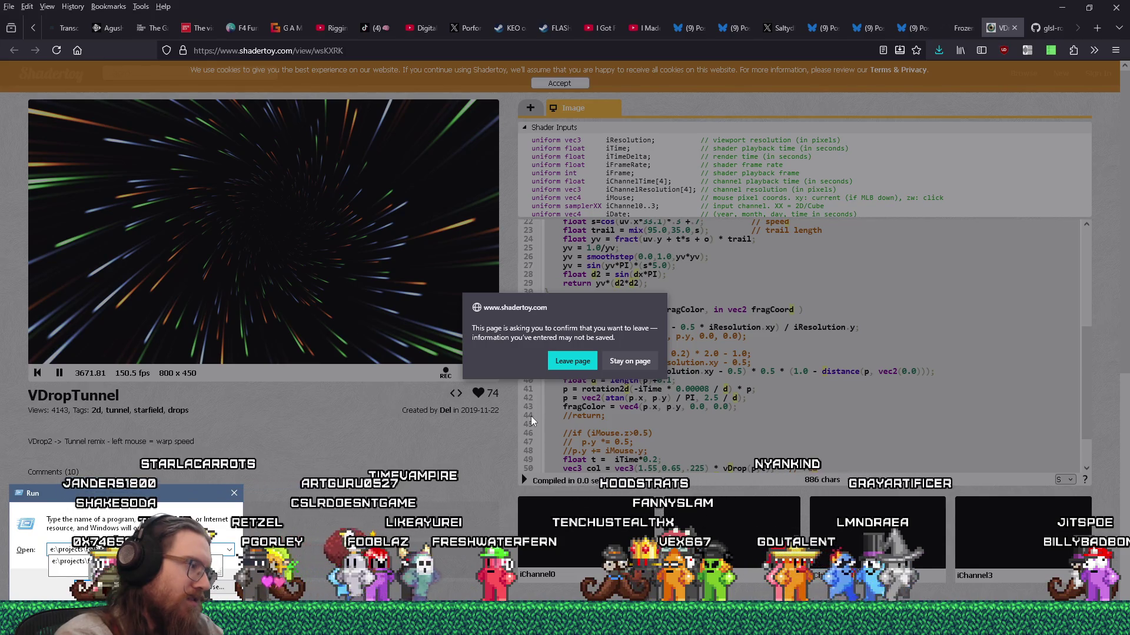
pyautogui.press('Return')
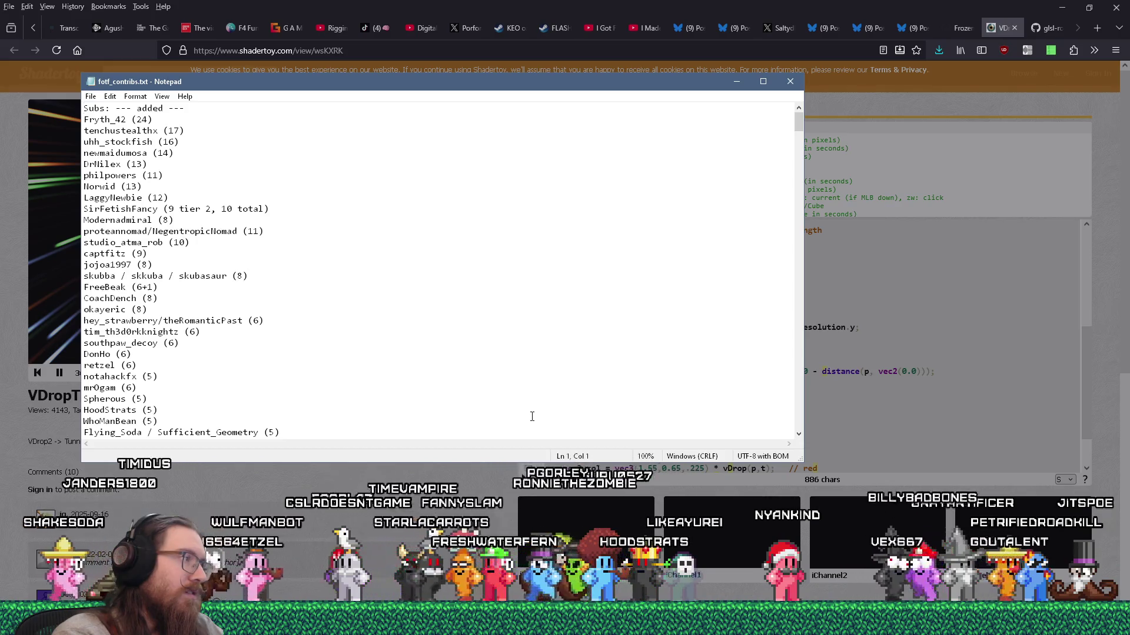
# Step: Scroll to the end of fotf_contribs.txt, then close Notepad
pyautogui.scroll(-20, 514, 373)
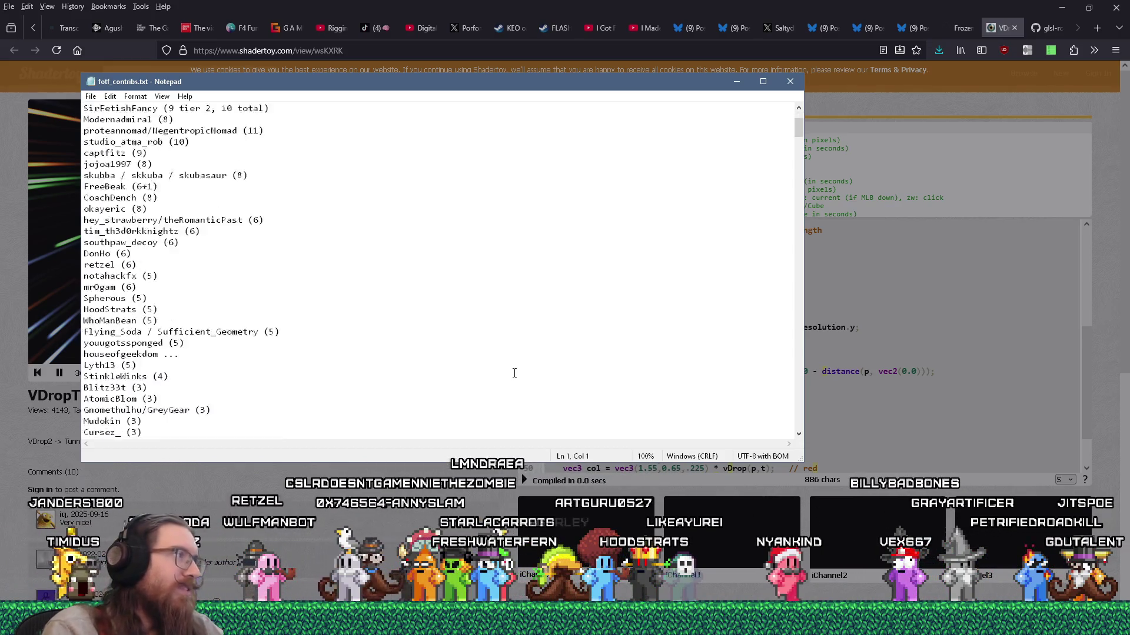
pyautogui.moveTo(798, 168)
pyautogui.mouseDown()
pyautogui.moveTo(797, 422)
pyautogui.moveTo(774, 351)
pyautogui.moveTo(741, 118)
pyautogui.mouseUp()
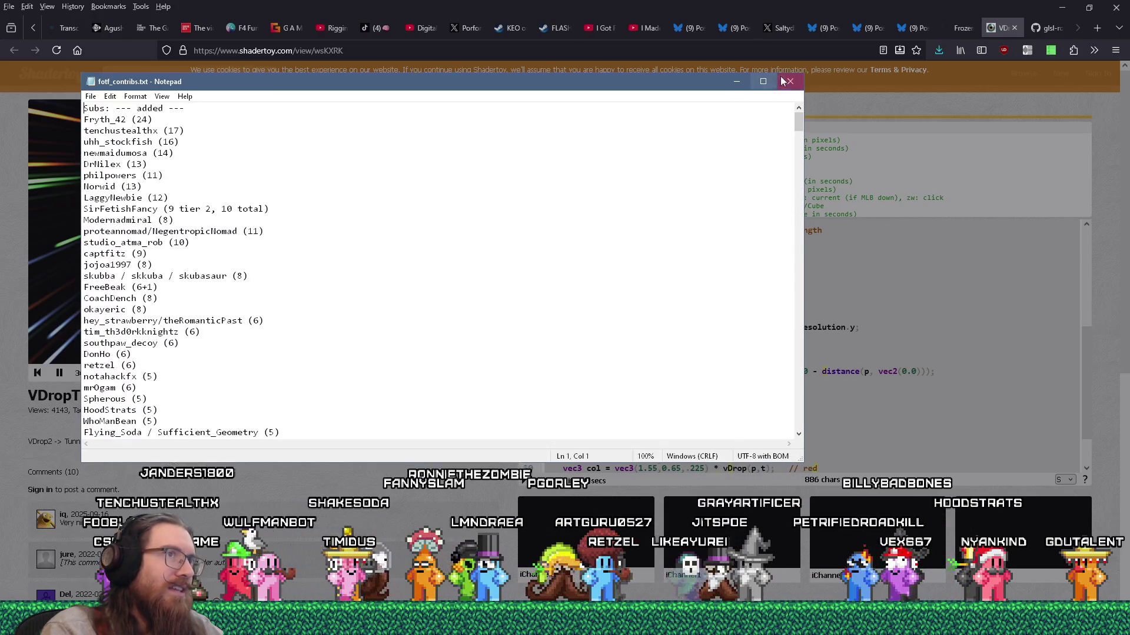
pyautogui.click(736, 81)
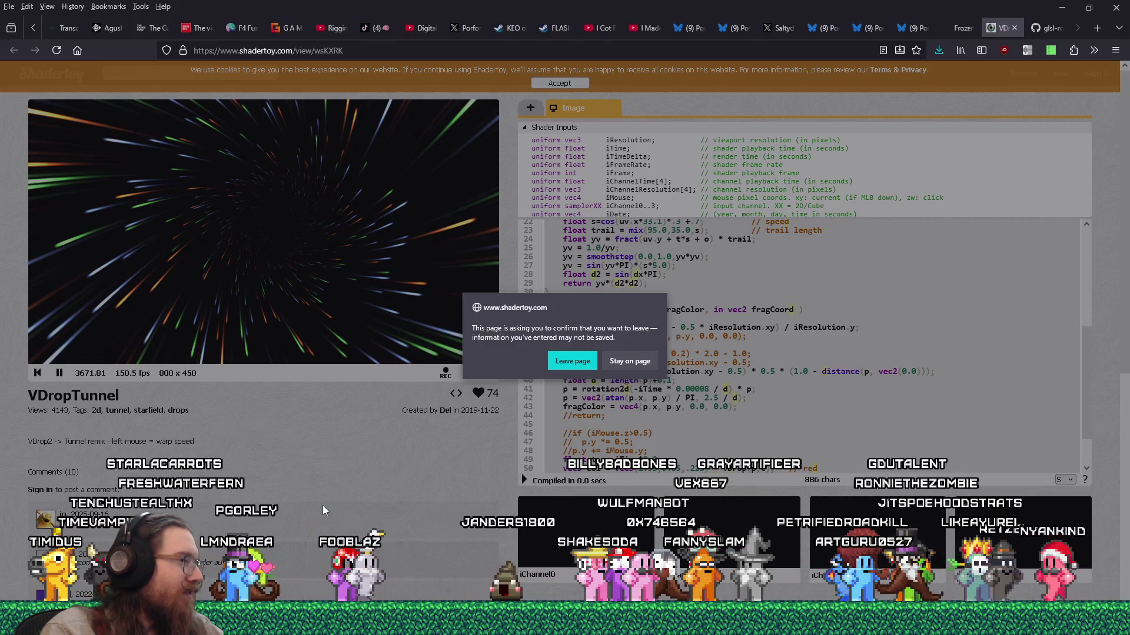
# Step: Switch back to the VDropTunnel Firefox window
pyautogui.hotkey('alt', 'Tab')
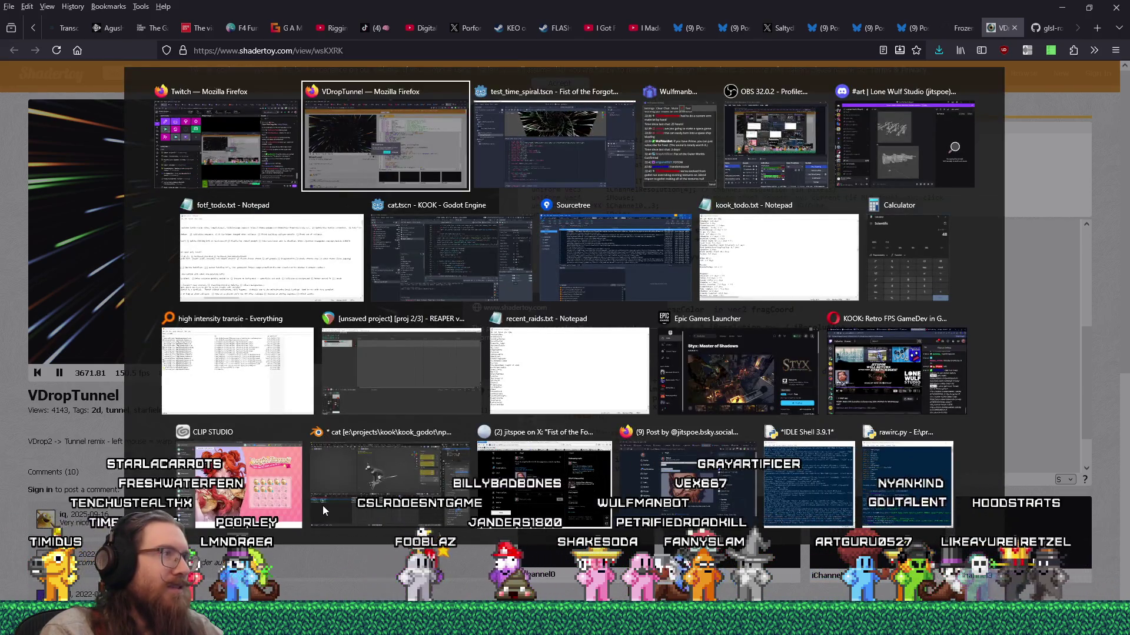
pyautogui.hotkey('shift', 'Tab')
pyautogui.press('Tab')
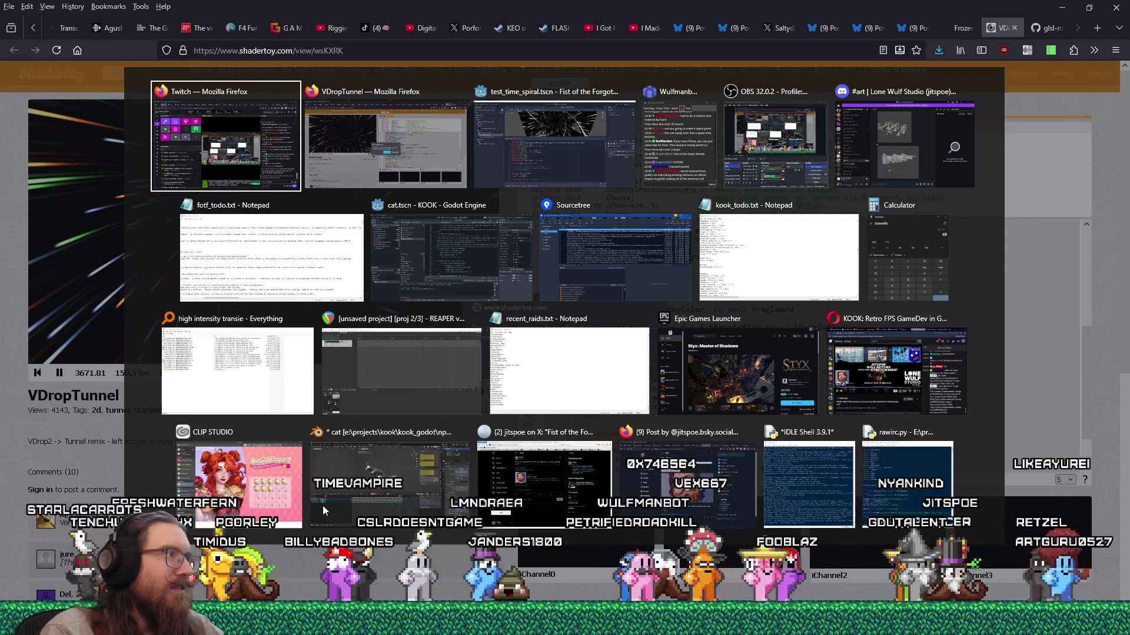
pyautogui.press('alt')
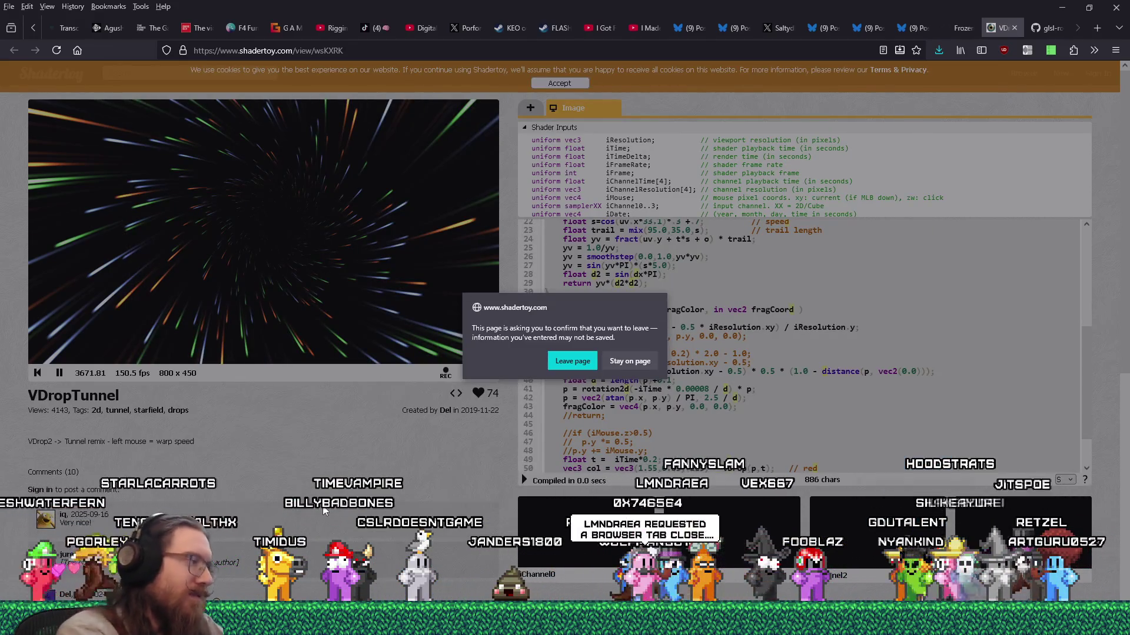
# Step: Open the e:\projects\fotf folder from the Run prompt
pyautogui.press('super+r')
pyautogui.write('e:\\projects\\ko')
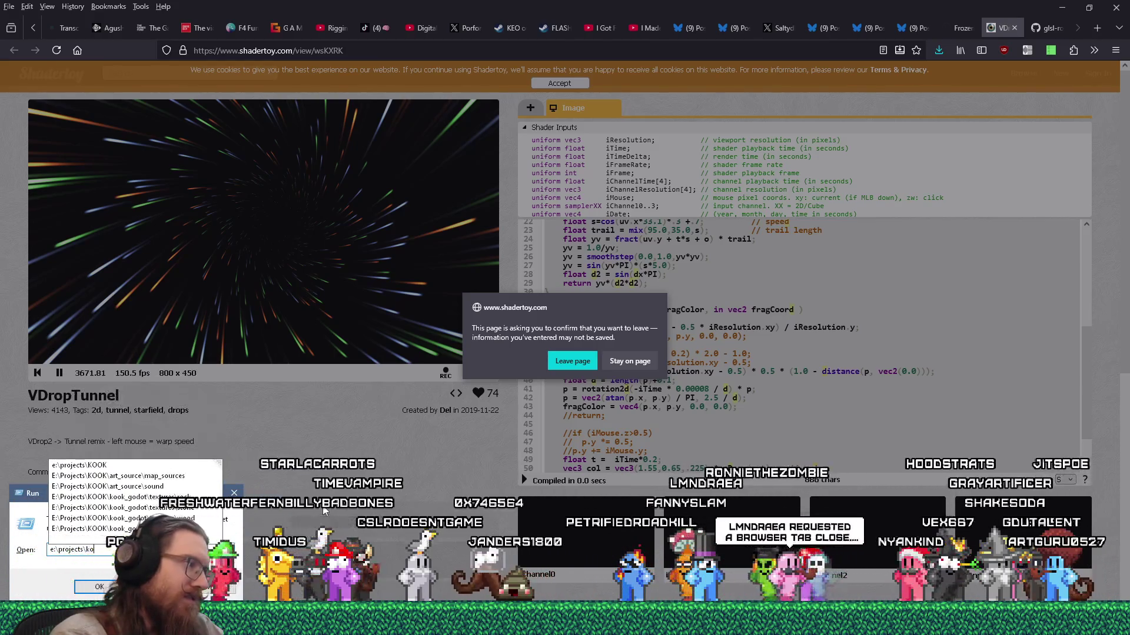
pyautogui.press('BackSpace')
pyautogui.press('BackSpace')
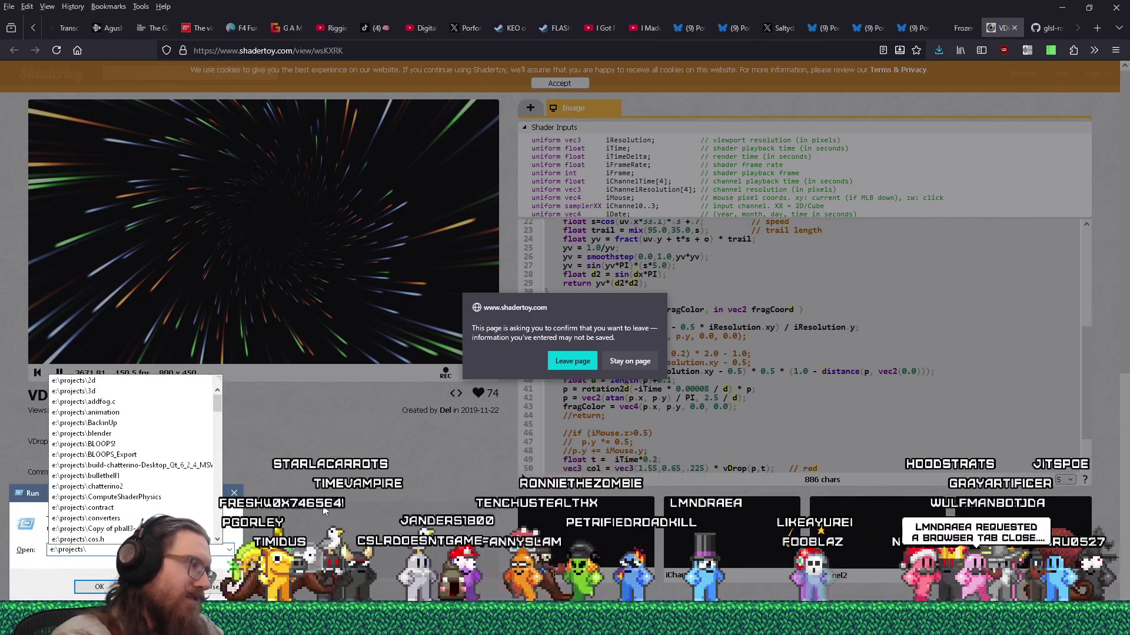
pyautogui.write('fotf')
pyautogui.press('Return')
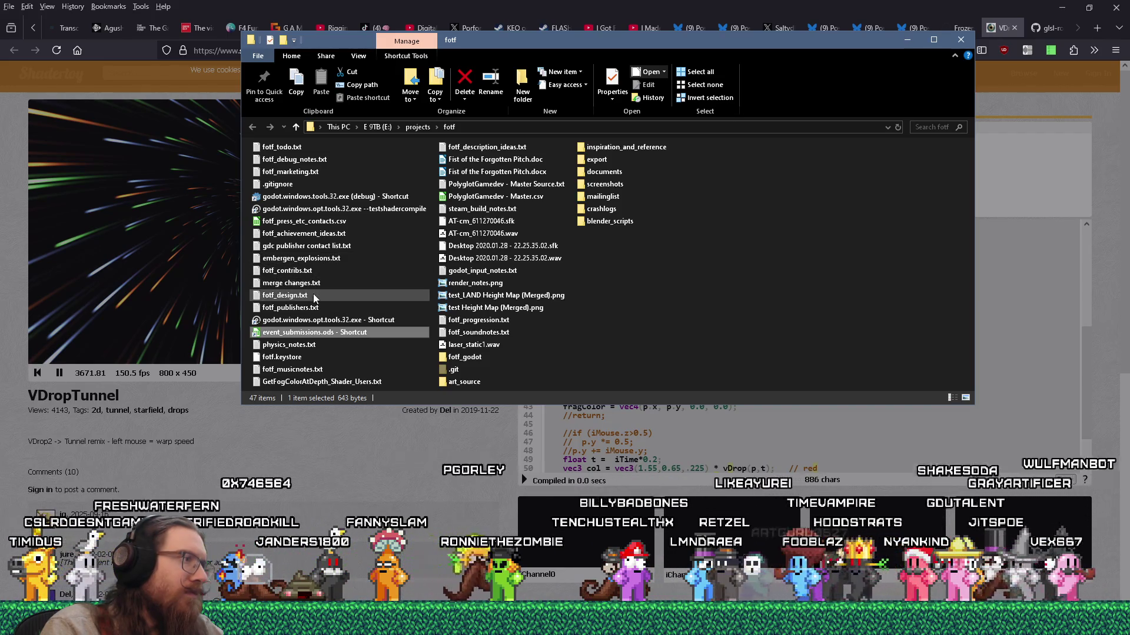
# Step: Open GetFogColorAtDepth_Shader_Users.txt to check its shader list, then close it
pyautogui.click(320, 382)
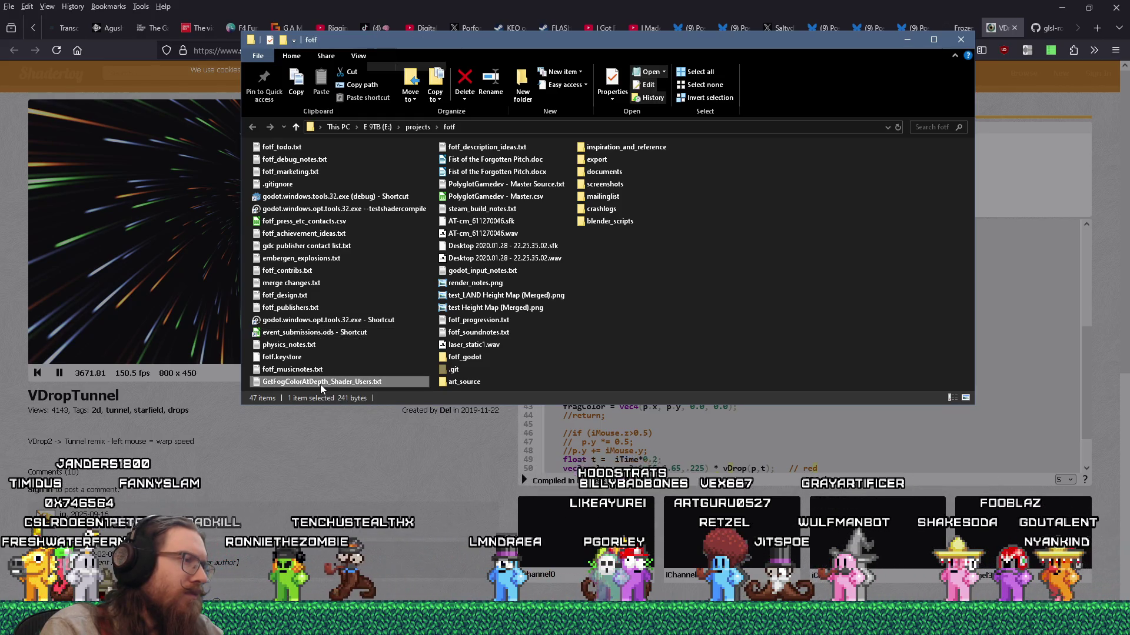
pyautogui.doubleClick(320, 384)
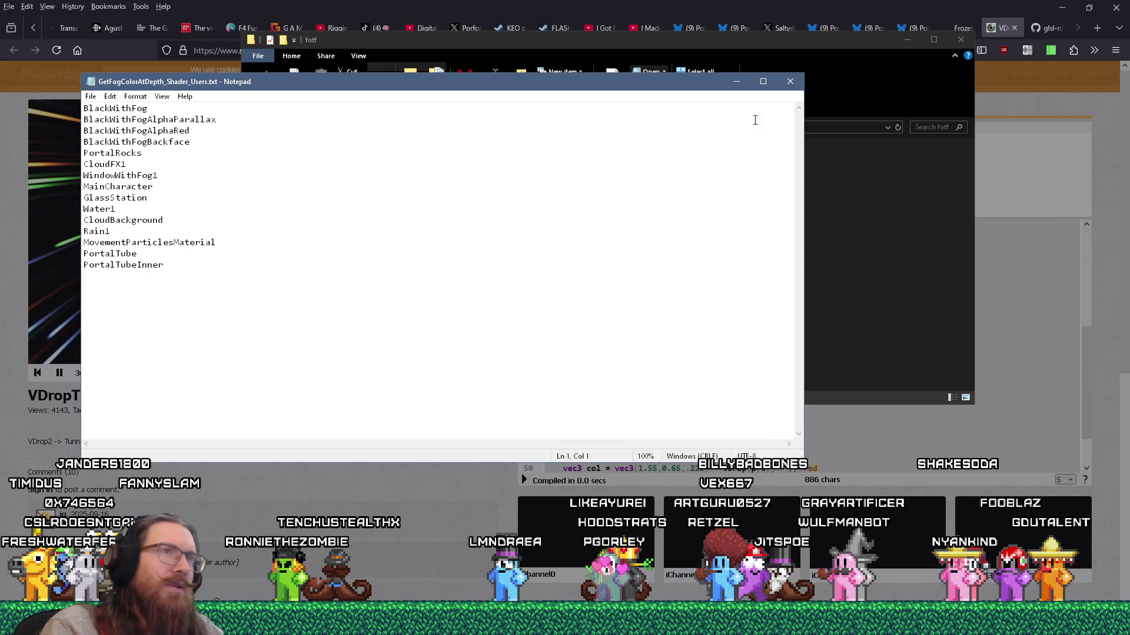
pyautogui.click(790, 81)
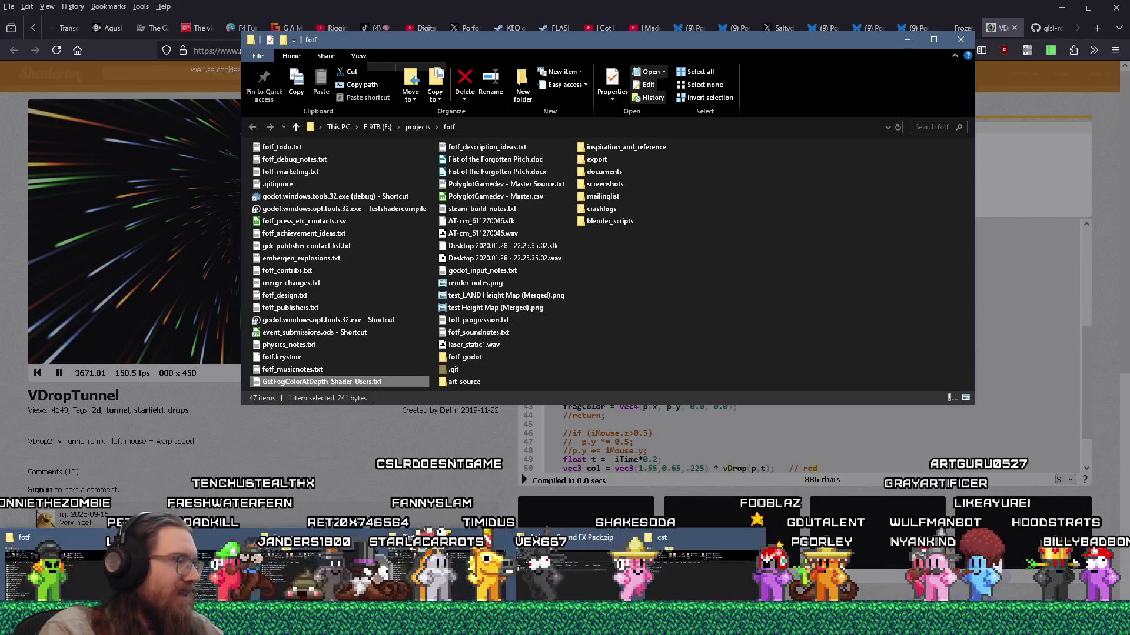
# Step: Bring up and dismiss a find dialog, then close the fotf folder window
pyautogui.moveTo(629, 624)
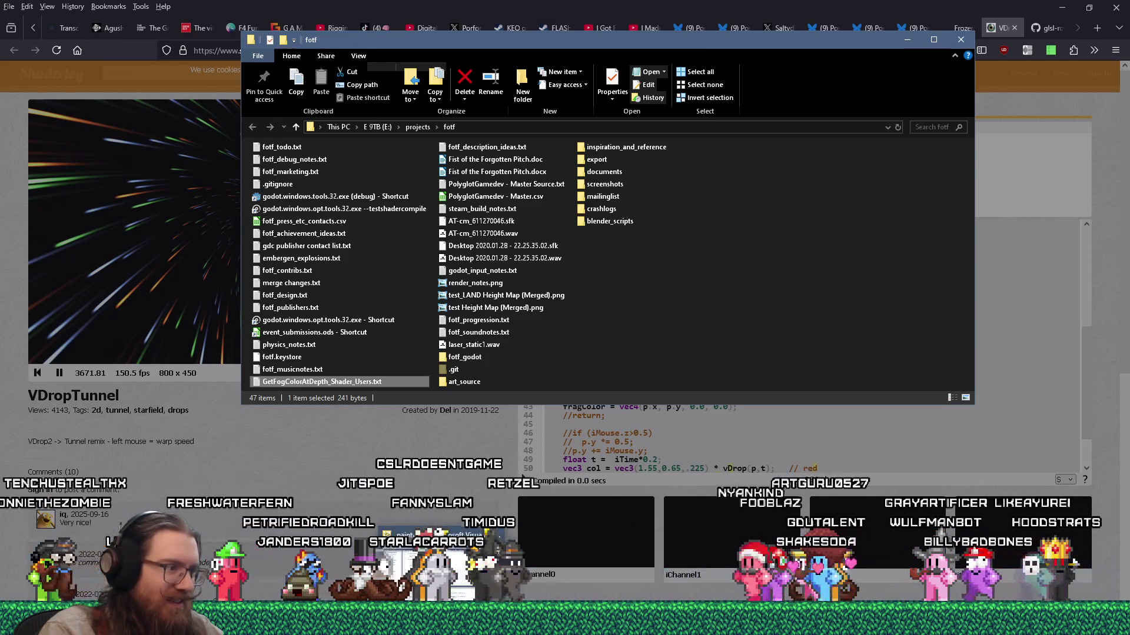
pyautogui.click(213, 595)
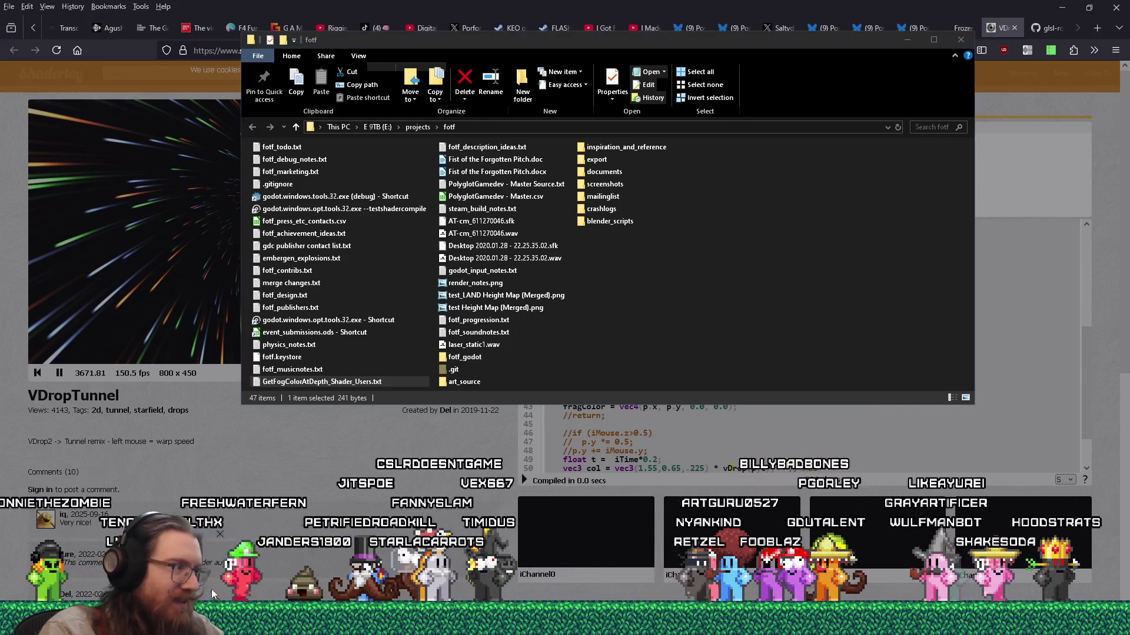
pyautogui.hotkey('ctrl', 'f')
pyautogui.write('Test')
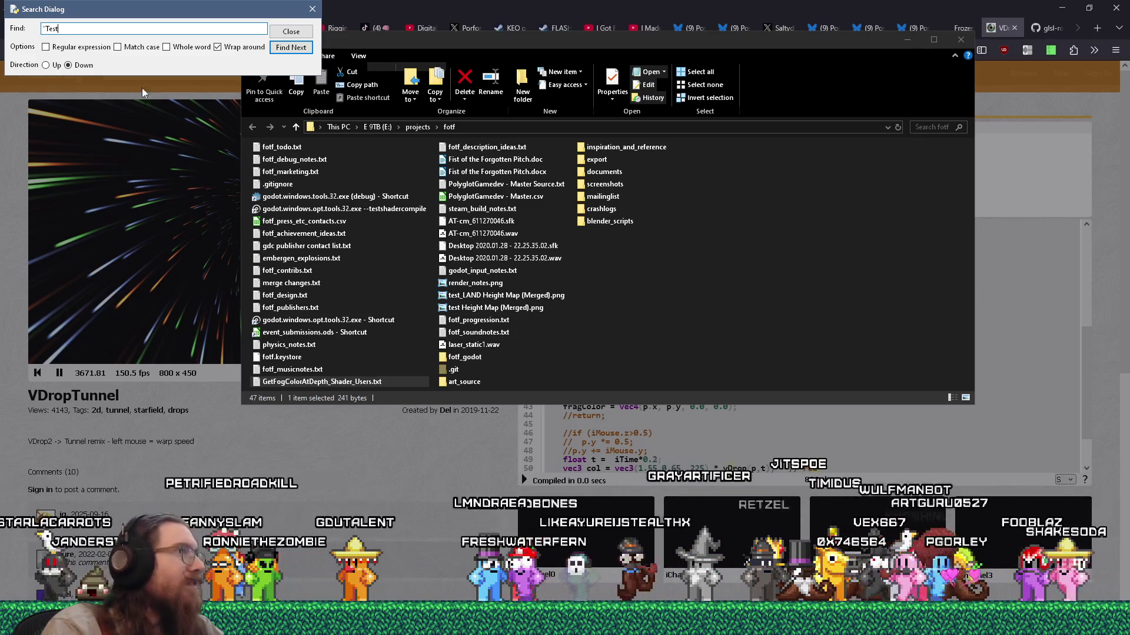
pyautogui.click(306, 9)
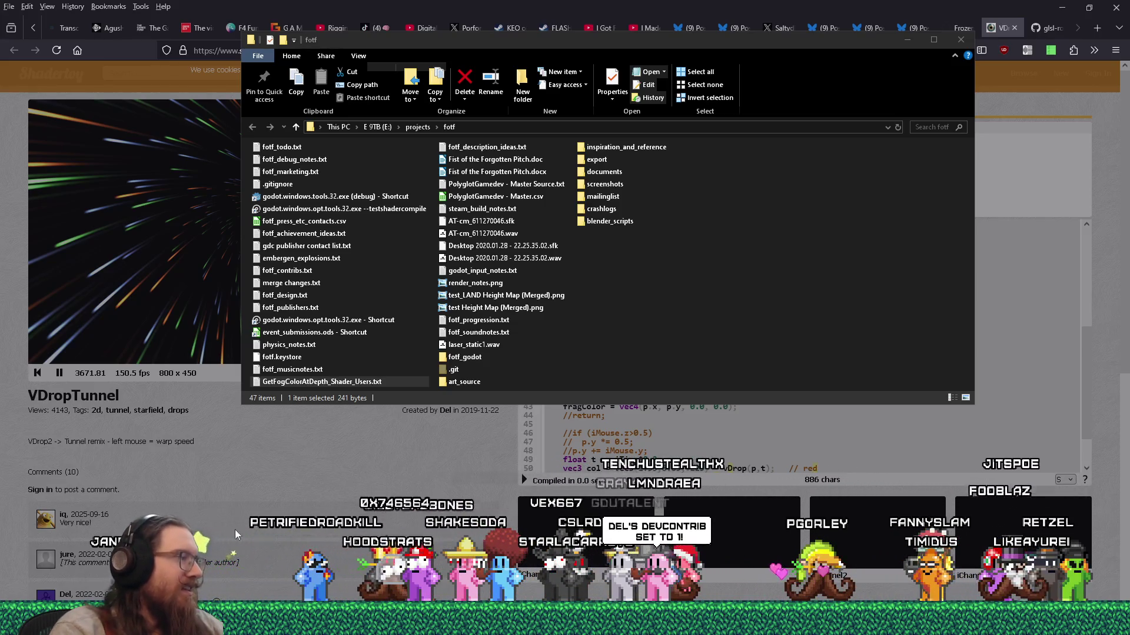
pyautogui.hotkey('ctrl', 'w')
pyautogui.hotkey('ctrl', 'w')
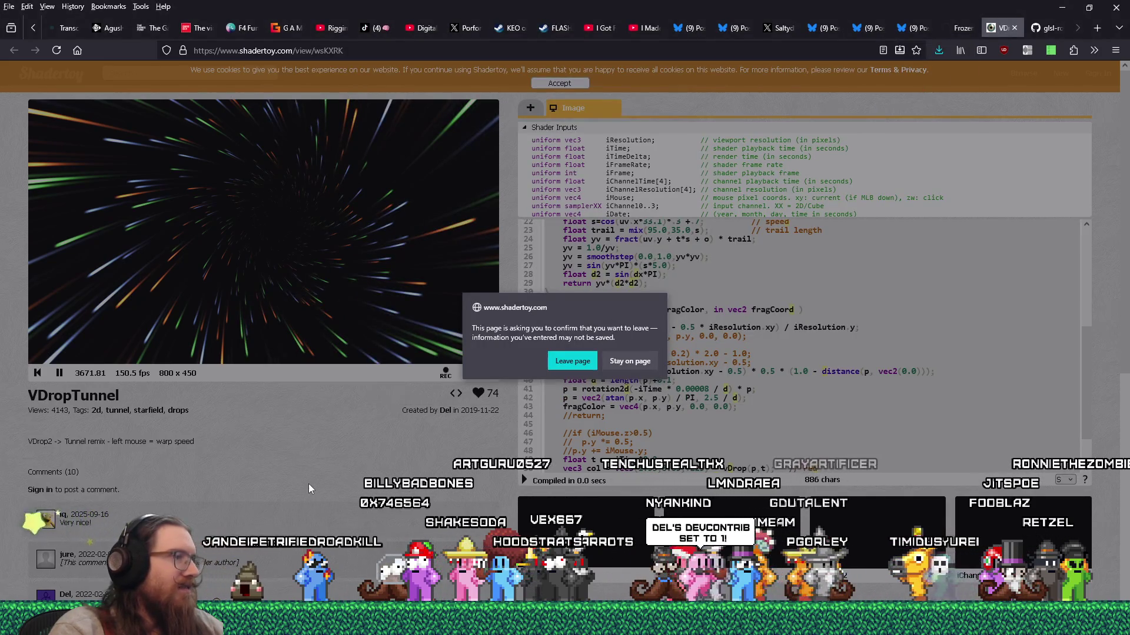
# Step: Close the Shadertoy and glsl-rotate tabs, then enlarge the cobblestone photo on the Bluesky post
pyautogui.click(568, 362)
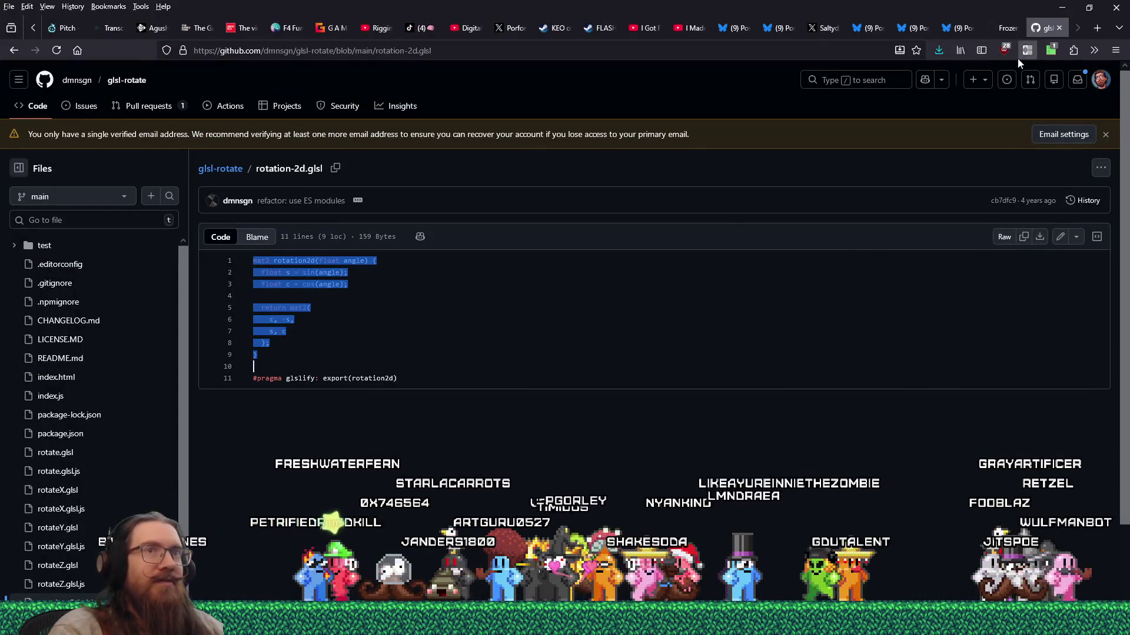
pyautogui.click(1059, 28)
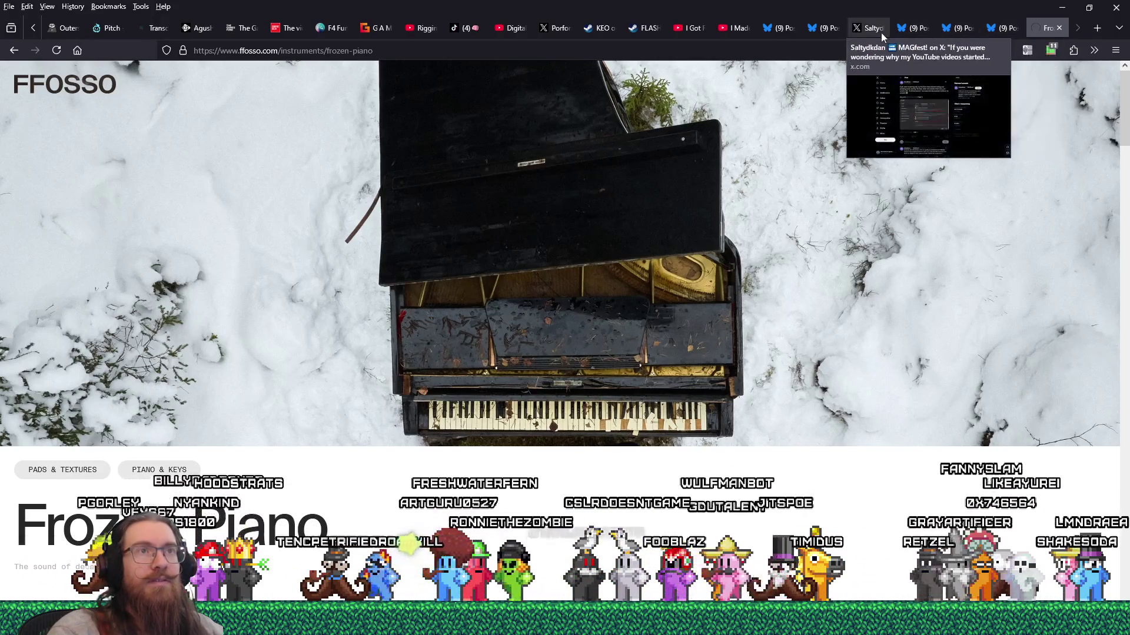
pyautogui.click(823, 31)
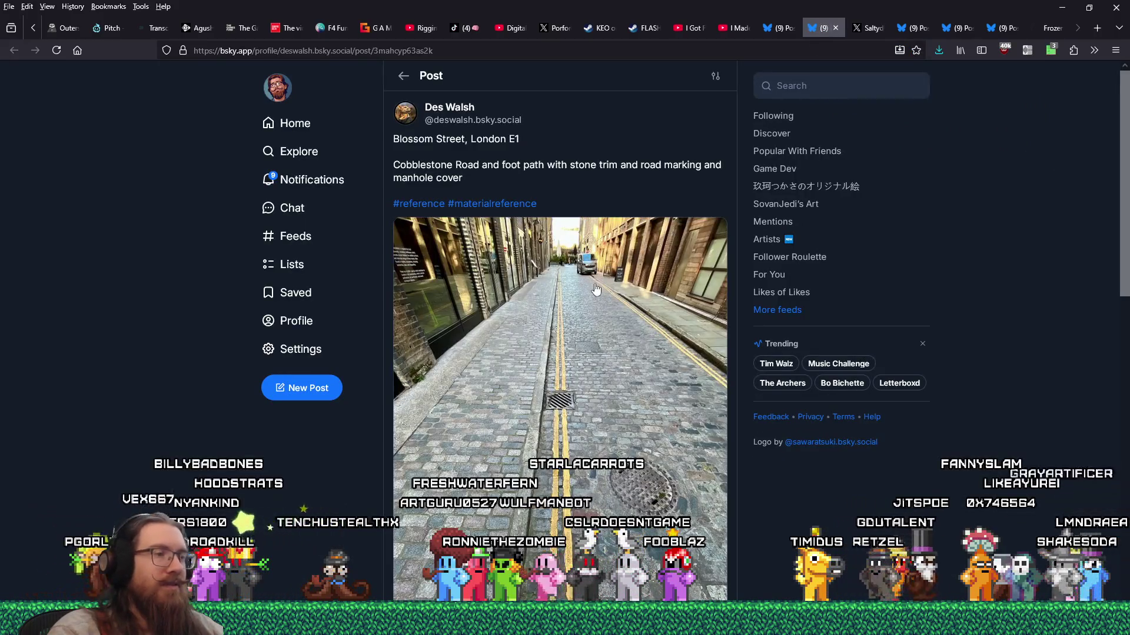
pyautogui.scroll(-2, 595, 289)
pyautogui.click(596, 284)
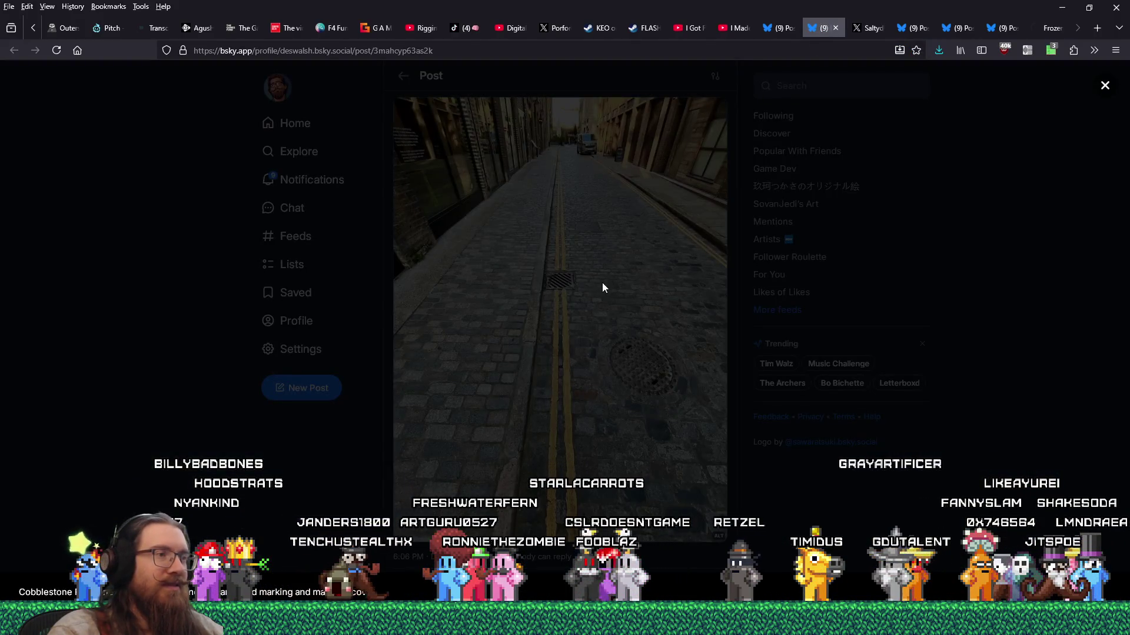
pyautogui.rightClick(597, 216)
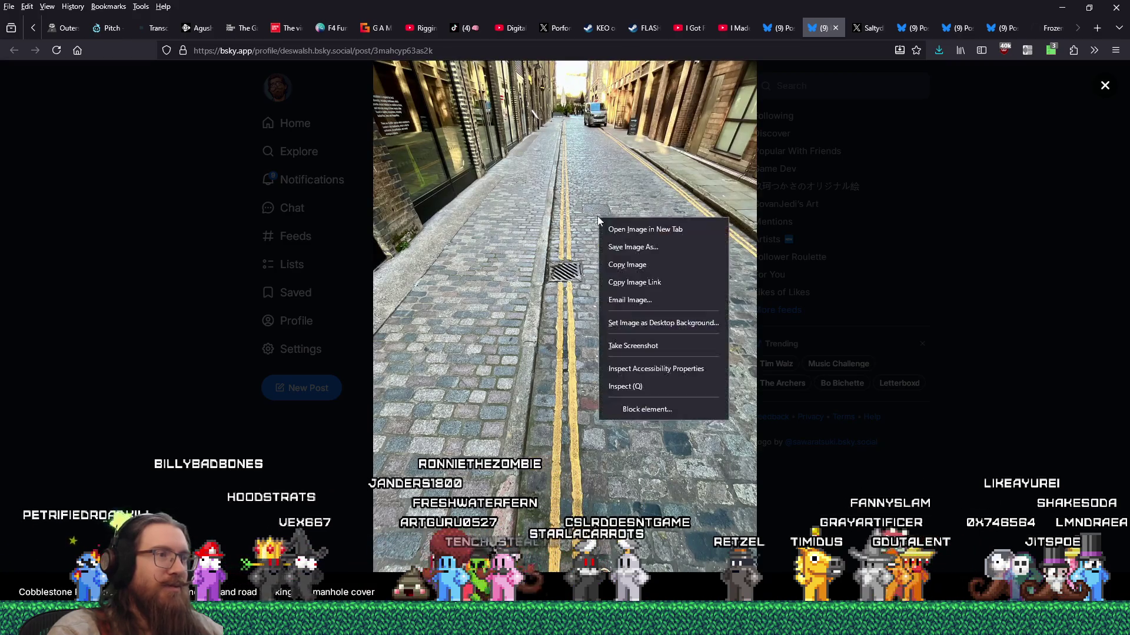
# Step: Save the street photo into the e:\images\inspiration\quakelike\levels folder
pyautogui.click(633, 245)
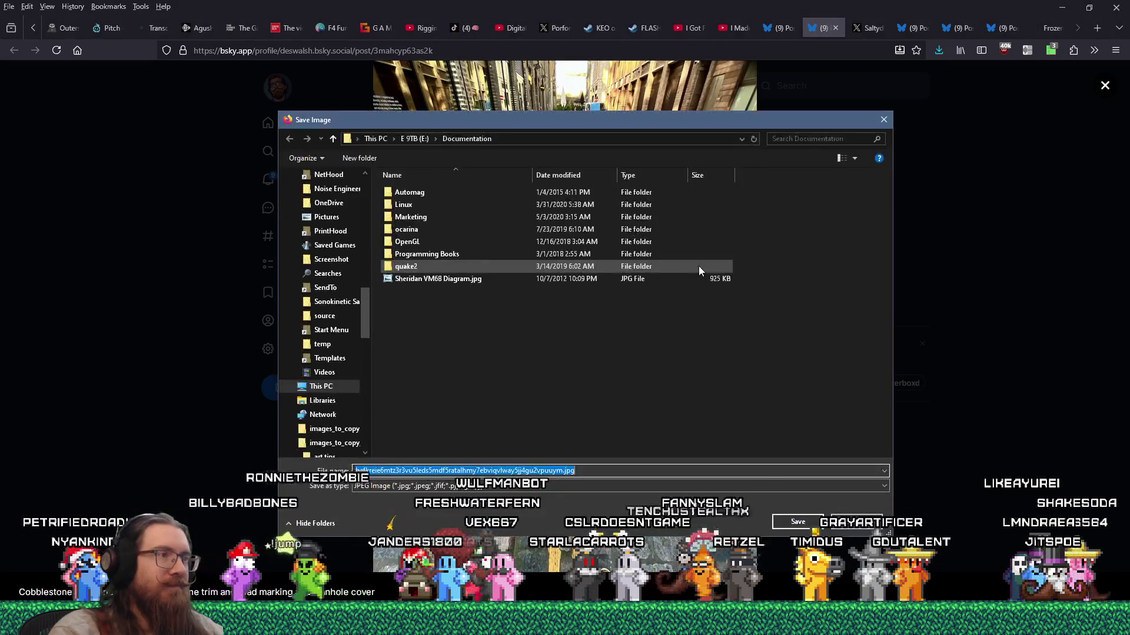
pyautogui.write('e:\\images\\inspiration\\qu')
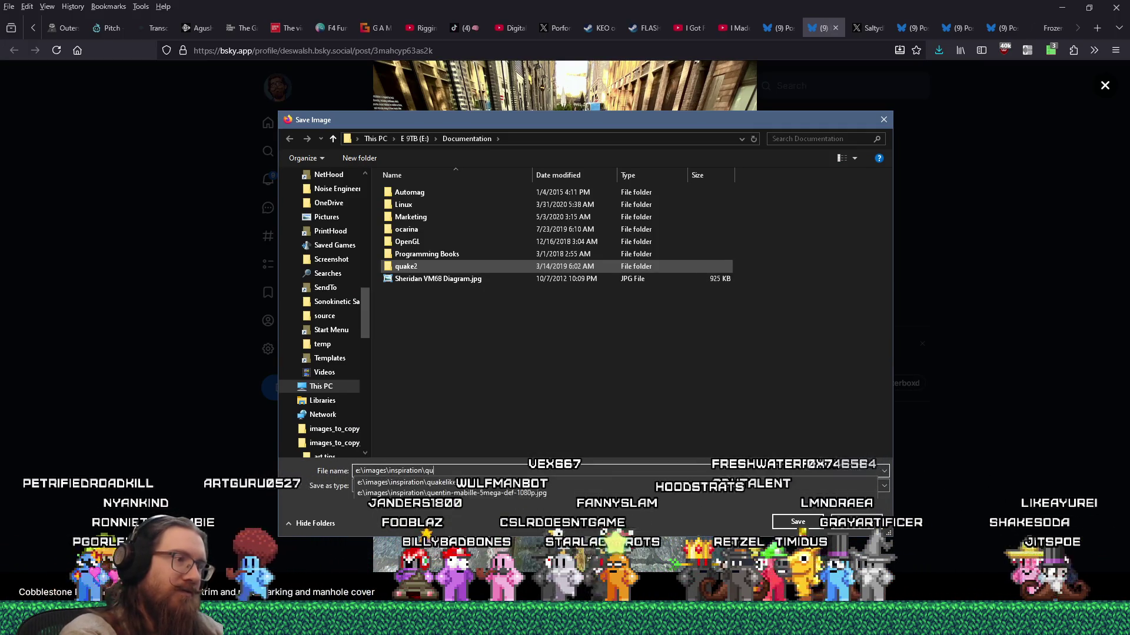
pyautogui.write('akelike\\levels\\london')
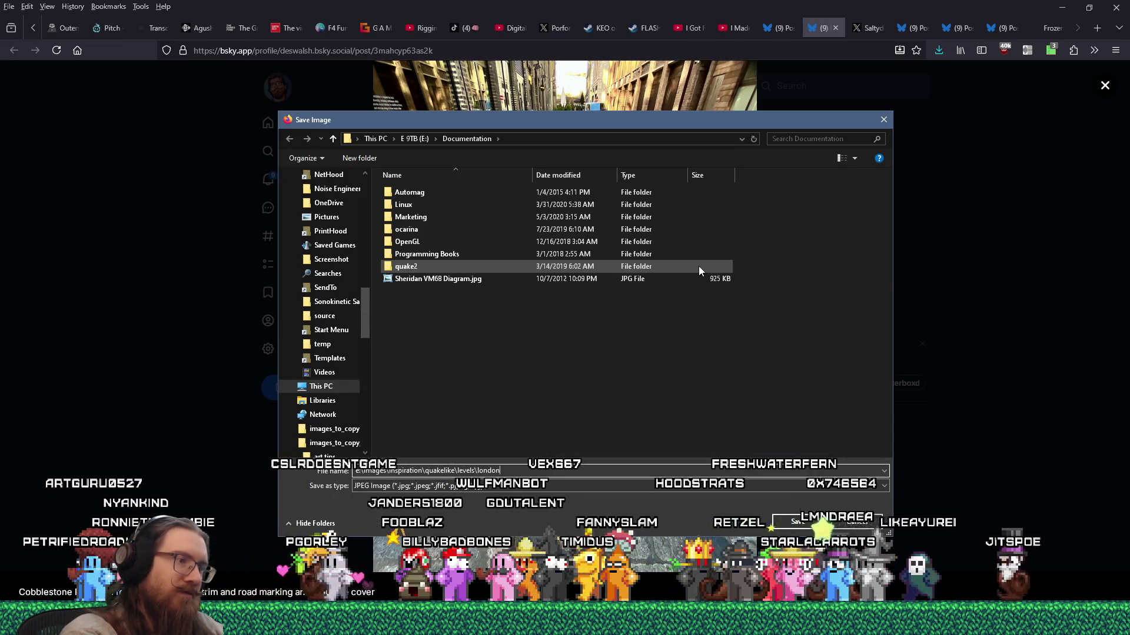
pyautogui.press('Return')
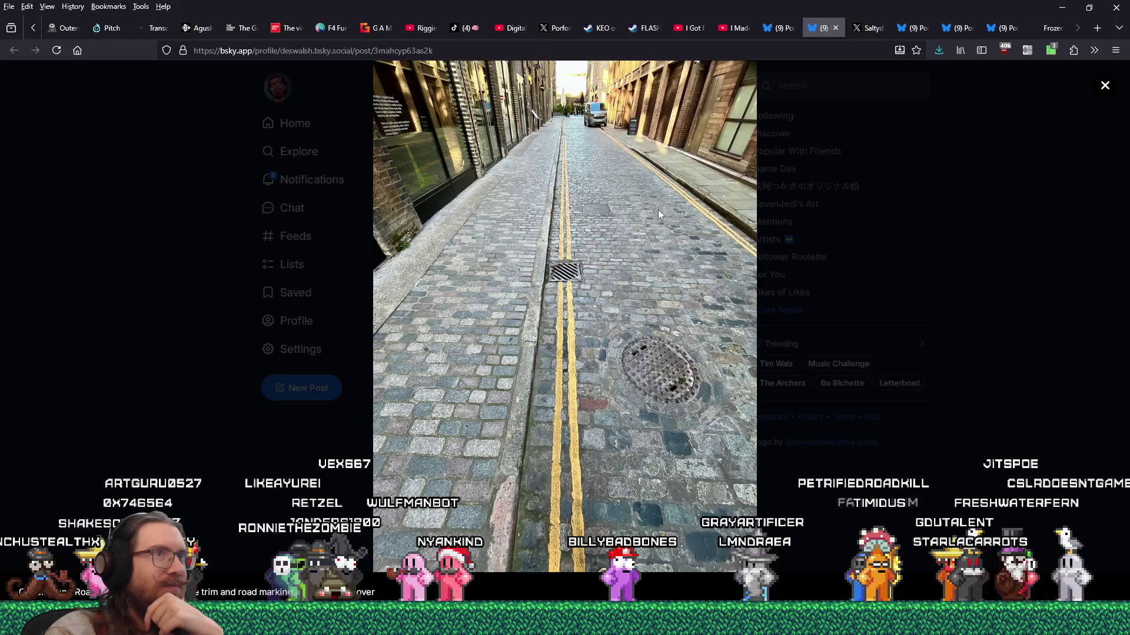
# Step: Close the street photo tab and the X post tab, leaving the Bloomsbury post showing
pyautogui.click(836, 28)
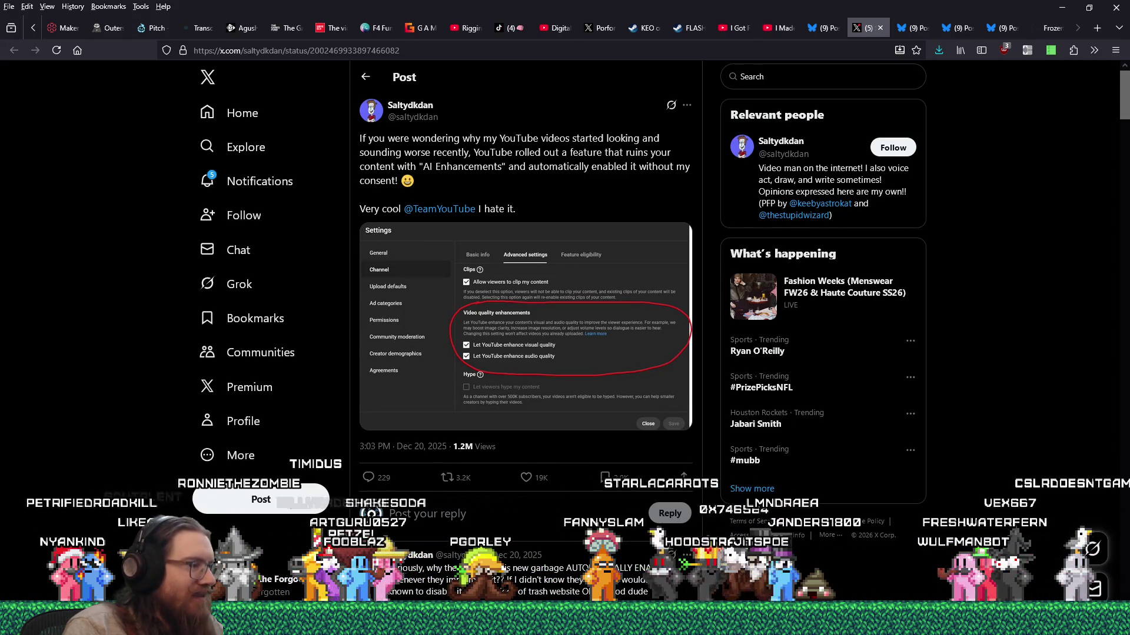
pyautogui.moveTo(565, 624)
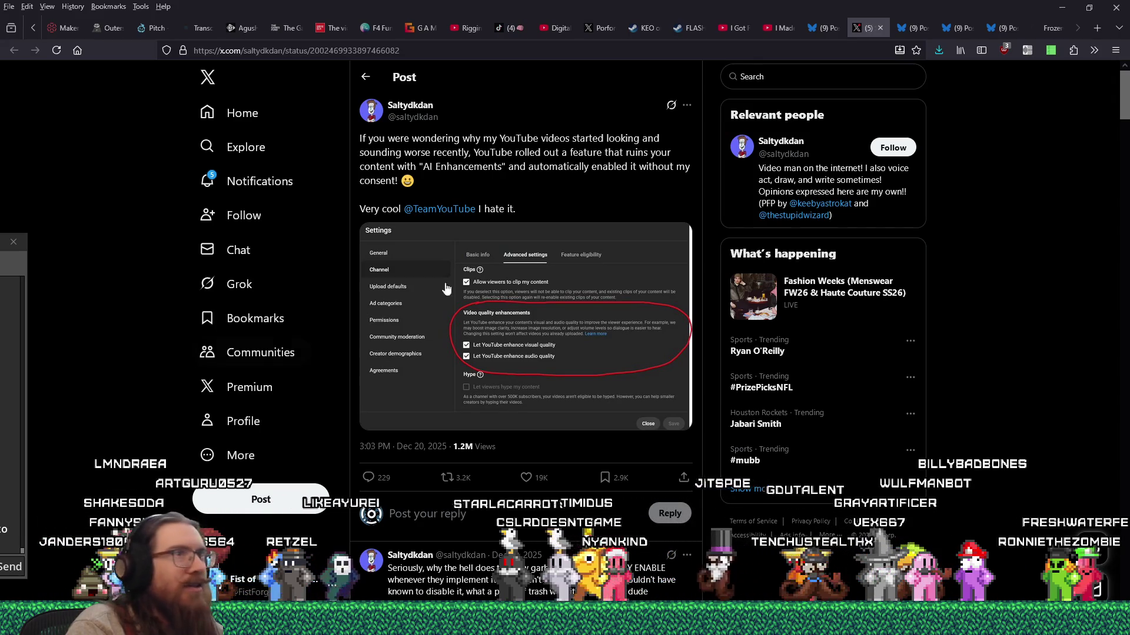
pyautogui.click(881, 28)
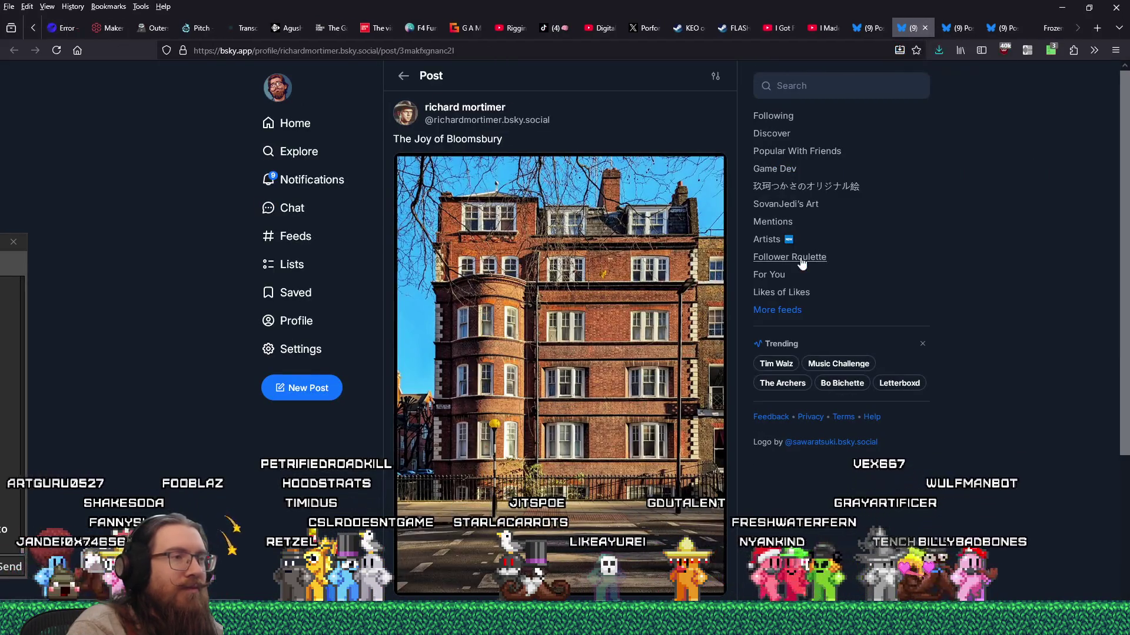
# Step: Enlarge the Bloomsbury building photo and save it into the london folder
pyautogui.click(636, 307)
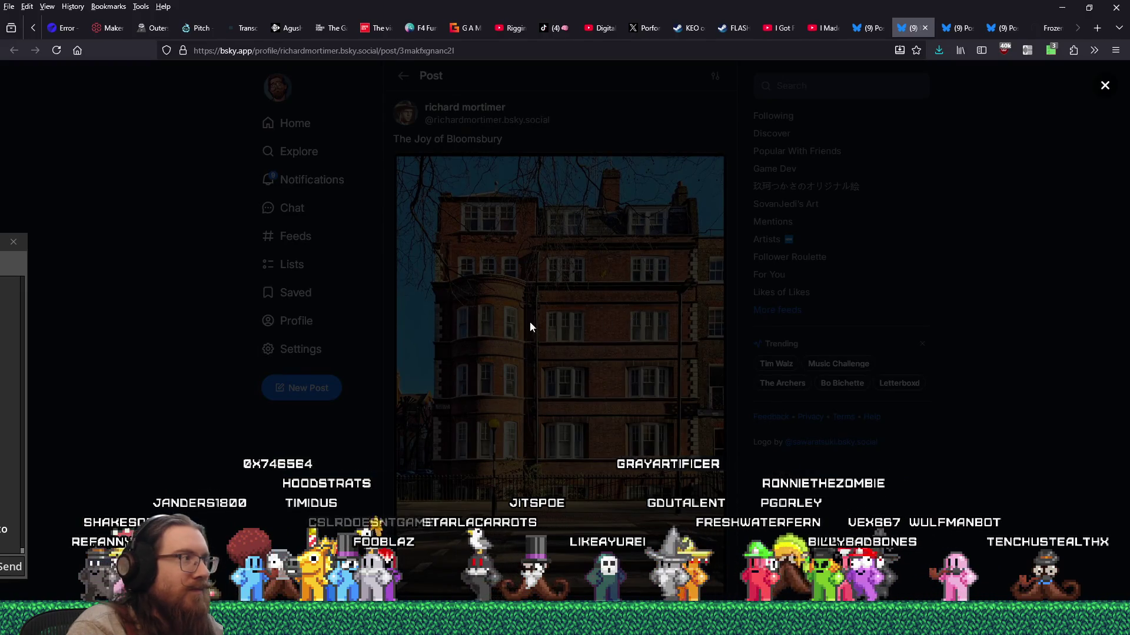
pyautogui.rightClick(514, 246)
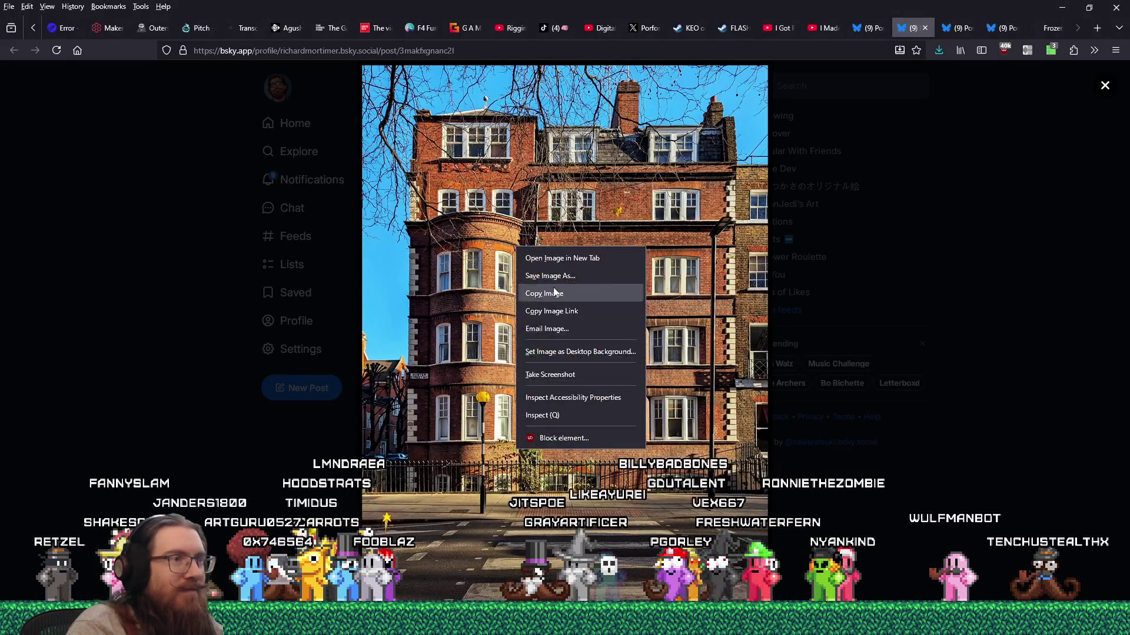
pyautogui.click(558, 276)
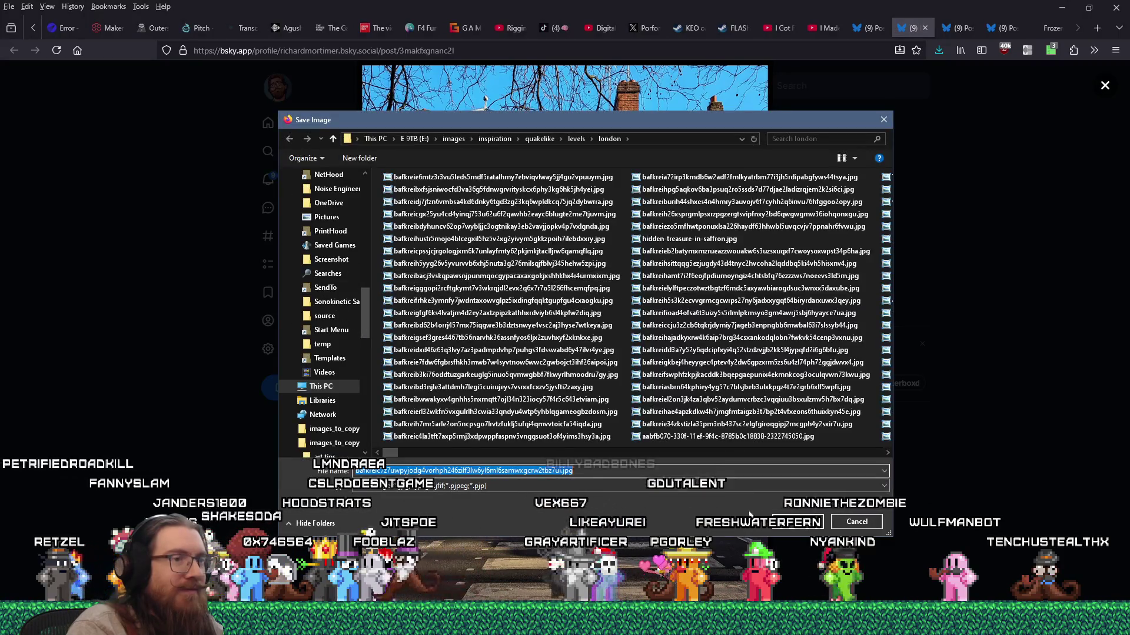
pyautogui.press('Return')
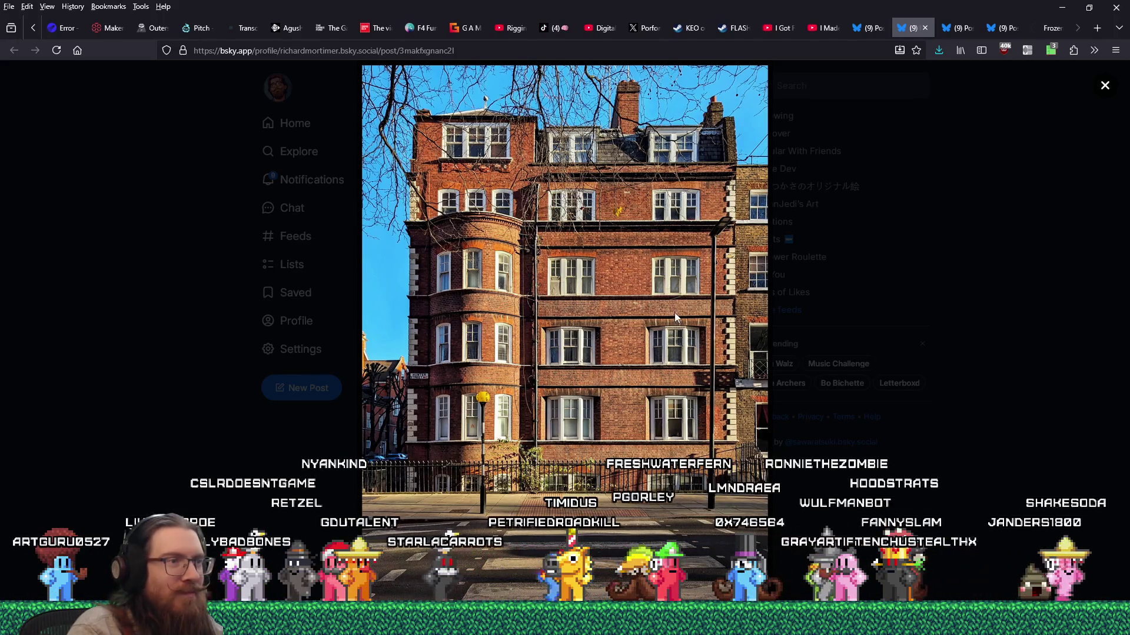
# Step: Close the photo view and the Bloomsbury tab, then minimize Firefox to reveal Godot
pyautogui.click(659, 284)
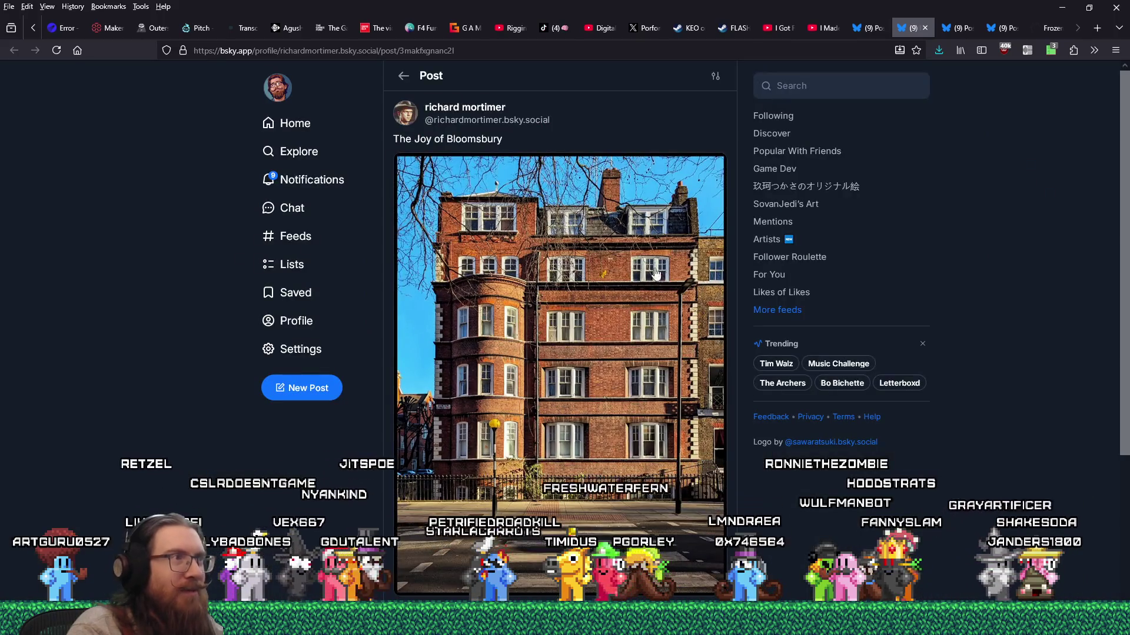
pyautogui.click(929, 26)
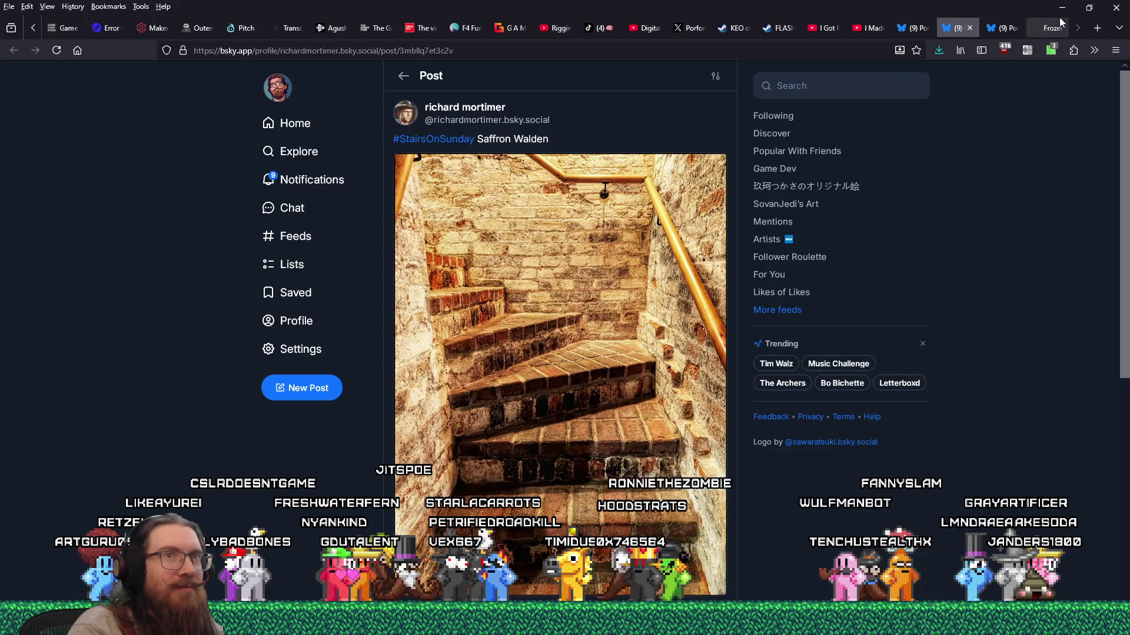
pyautogui.click(1059, 26)
pyautogui.click(1062, 8)
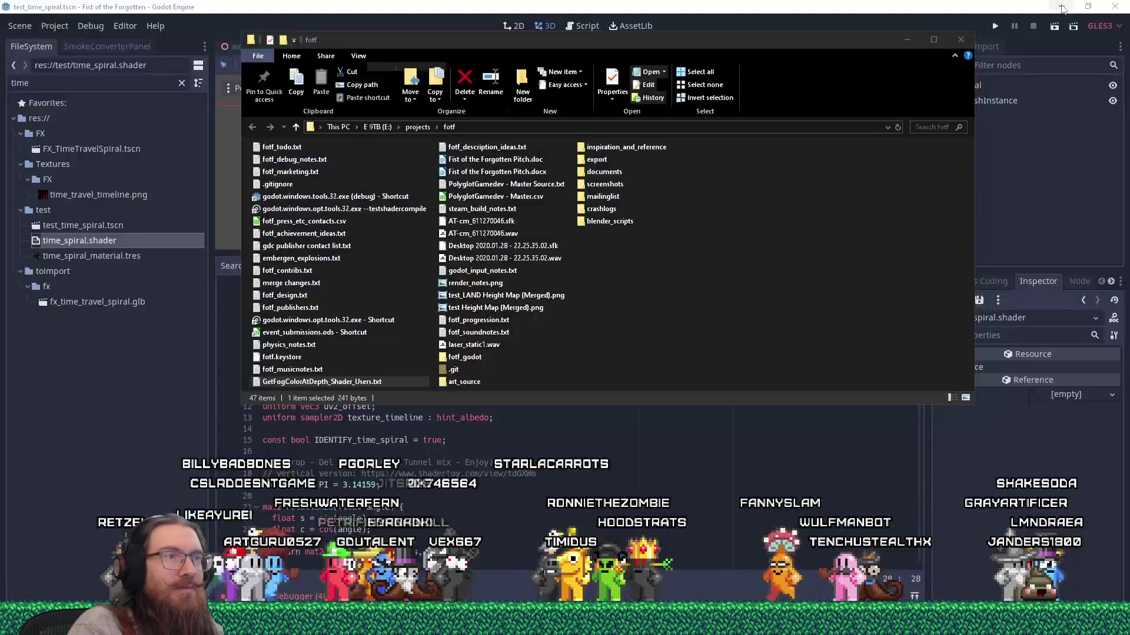
# Step: Dismiss the File Explorer window showing the fotf project folder
pyautogui.click(587, 411)
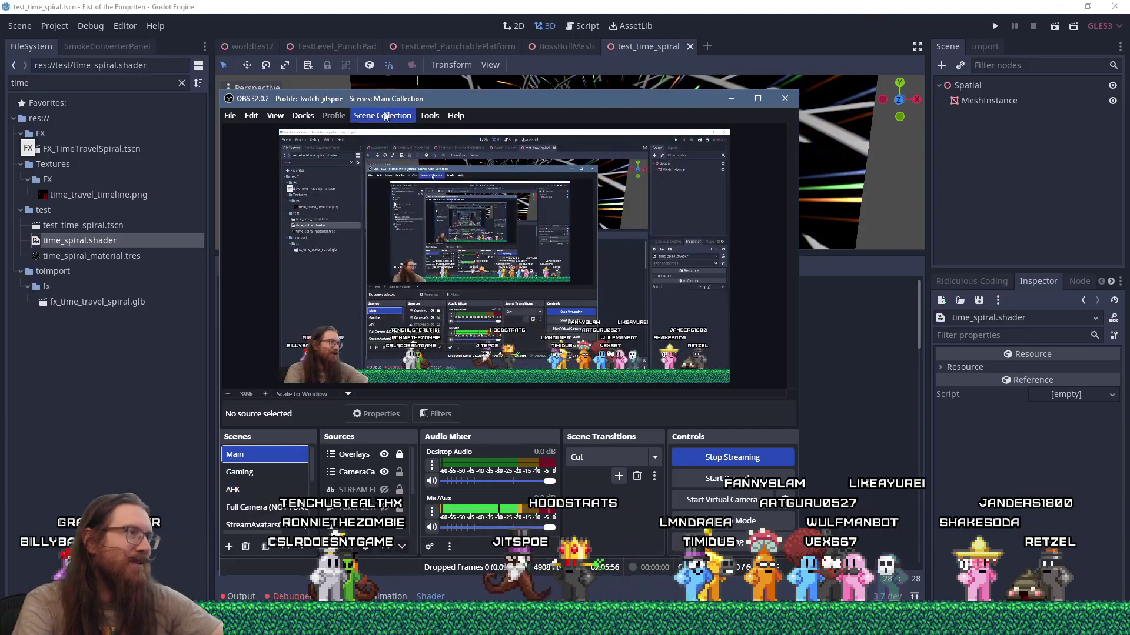
# Step: Switch OBS Studio to the Gaming scene collection
pyautogui.click(383, 116)
pyautogui.click(399, 336)
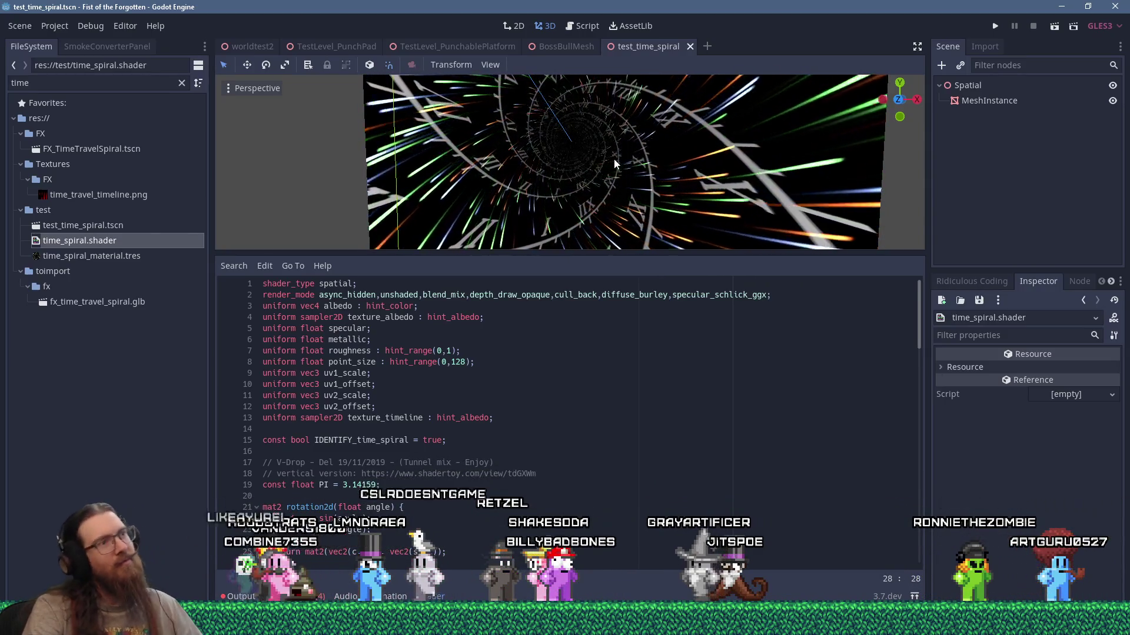
# Step: Review the time setup around lines 96-98 and enlarge the 3D preview above the code
pyautogui.scroll(-8, 540, 390)
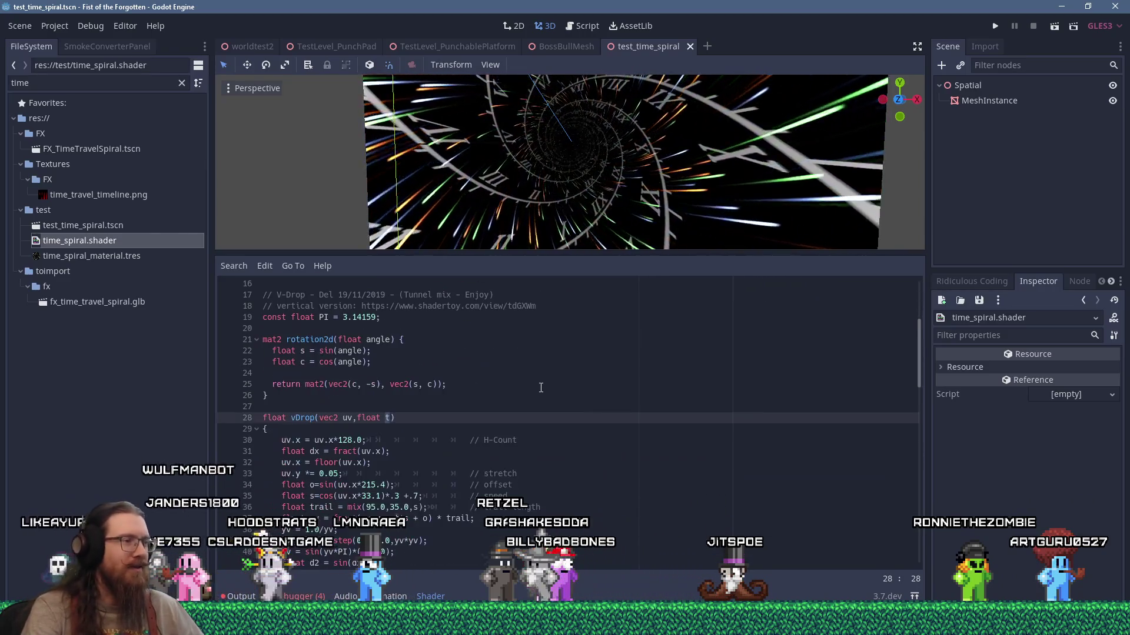
pyautogui.scroll(3, 541, 387)
pyautogui.scroll(5, 540, 387)
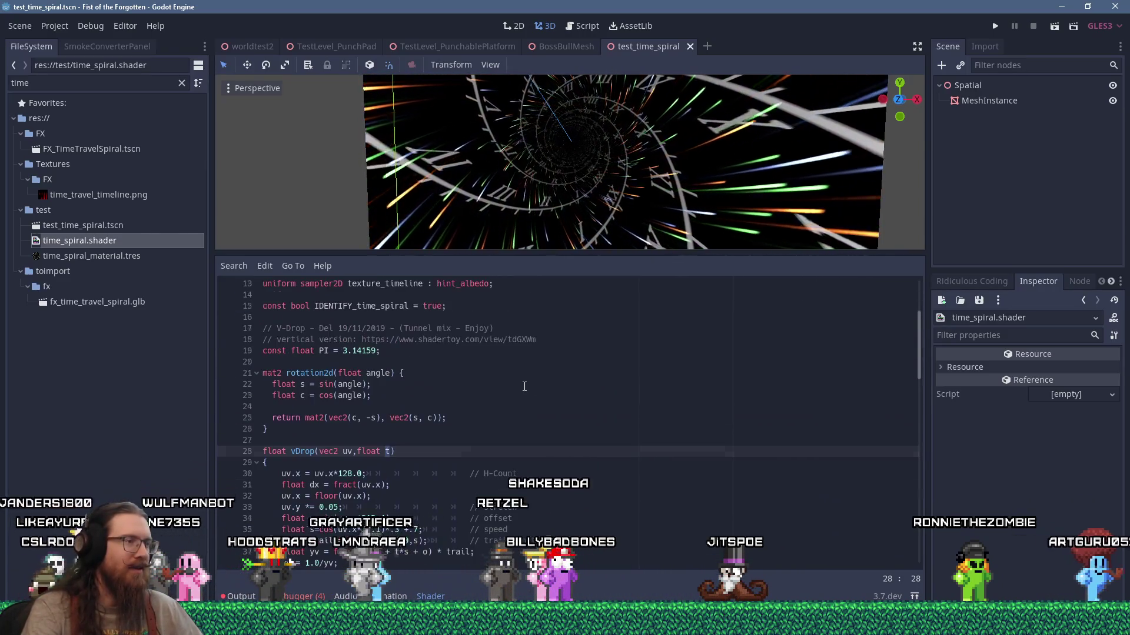
pyautogui.scroll(-9, 524, 384)
pyautogui.scroll(-14, 525, 384)
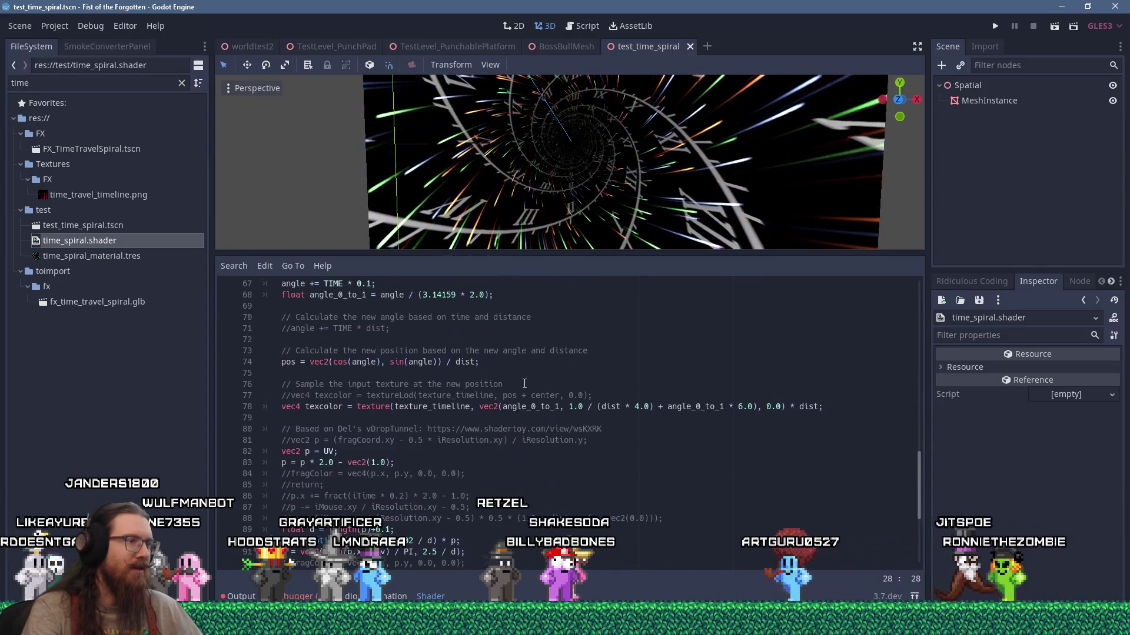
pyautogui.scroll(-3, 524, 383)
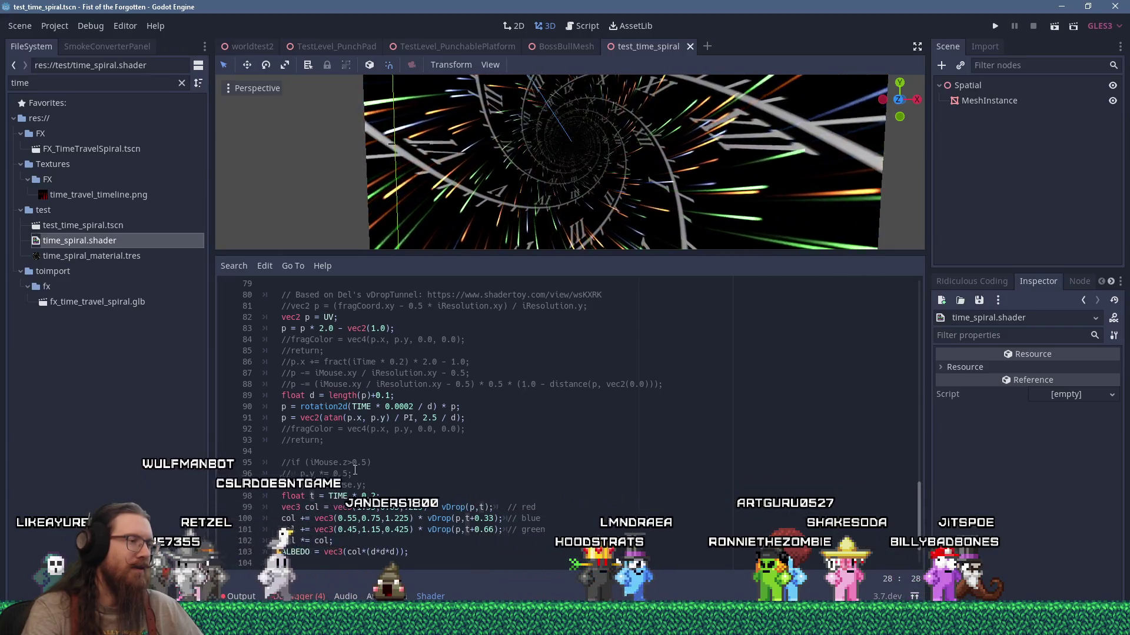
pyautogui.click(375, 491)
pyautogui.write('-')
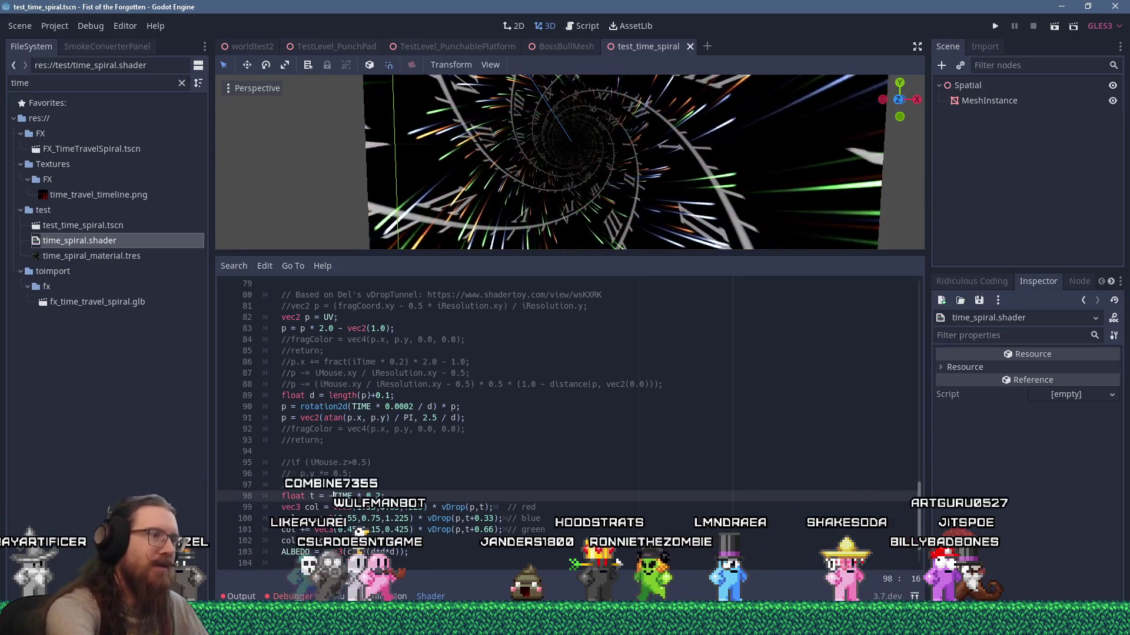
pyautogui.click(391, 475)
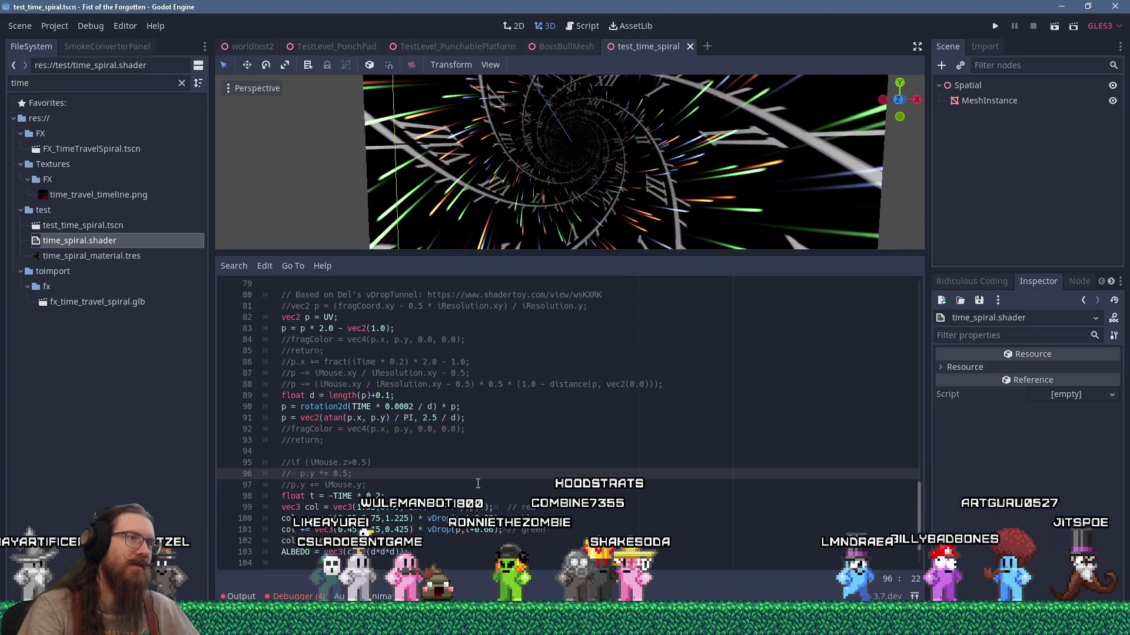
pyautogui.moveTo(630, 254); pyautogui.dragTo(637, 296)
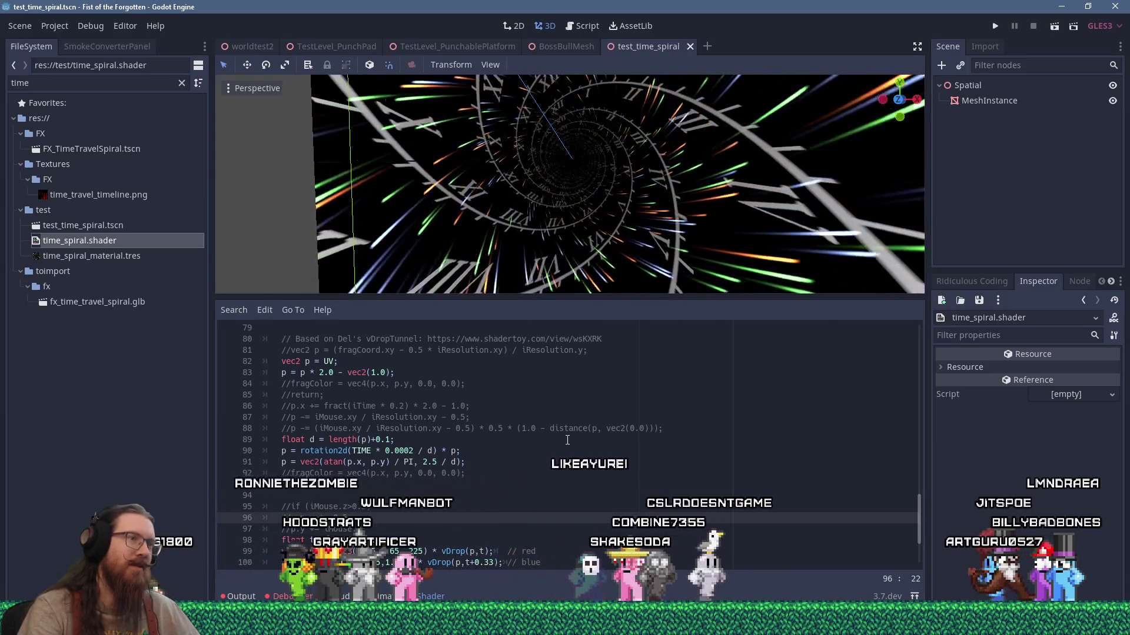
# Step: Move to the rotation2d call on lines 90-91 and enlarge the 3D preview further
pyautogui.scroll(-3, 496, 455)
pyautogui.scroll(5, 496, 455)
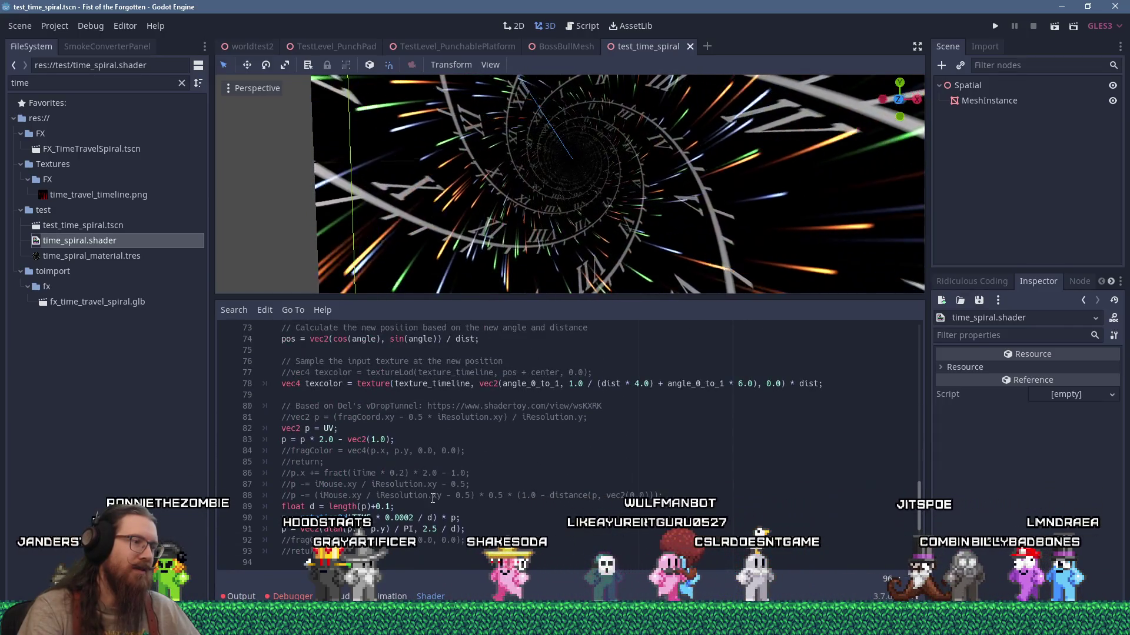
pyautogui.click(351, 516)
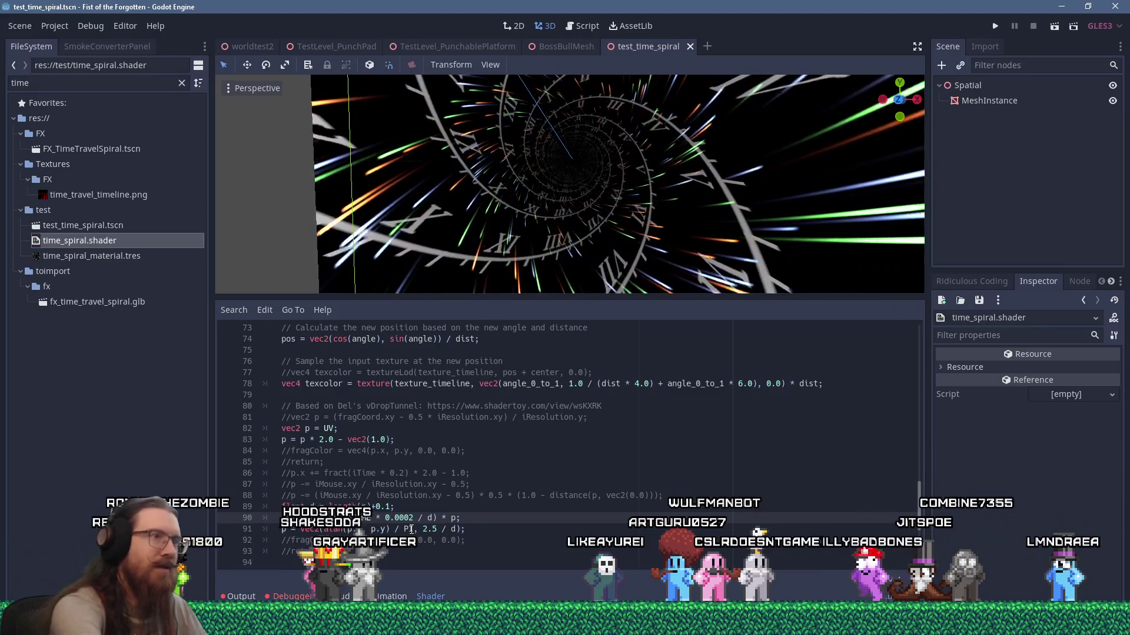
pyautogui.click(525, 529)
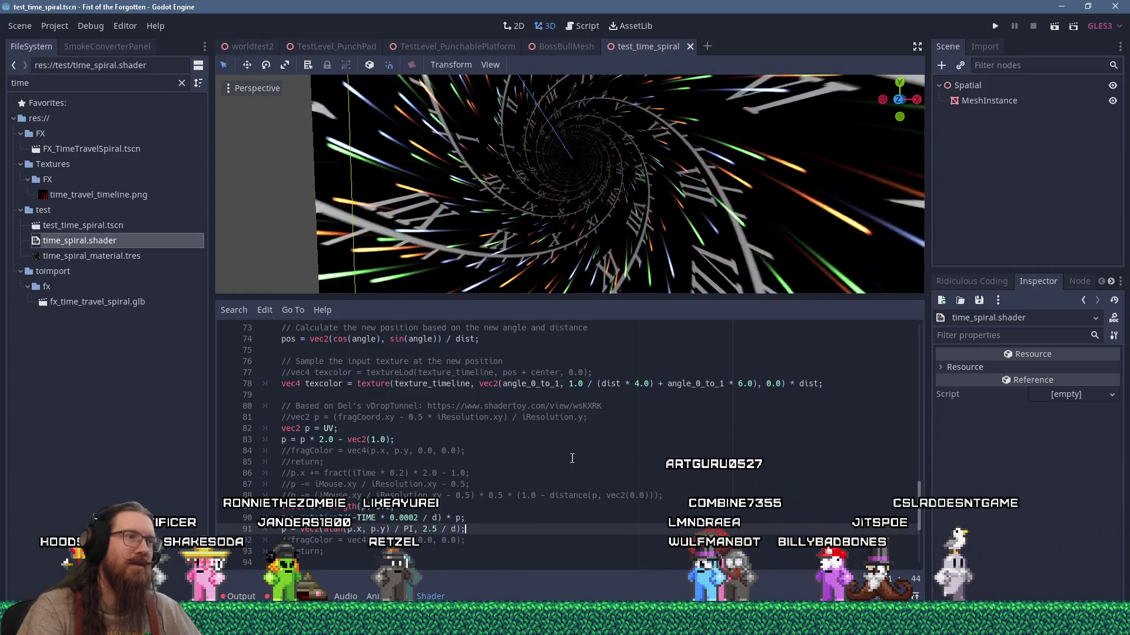
pyautogui.moveTo(632, 299); pyautogui.dragTo(635, 352)
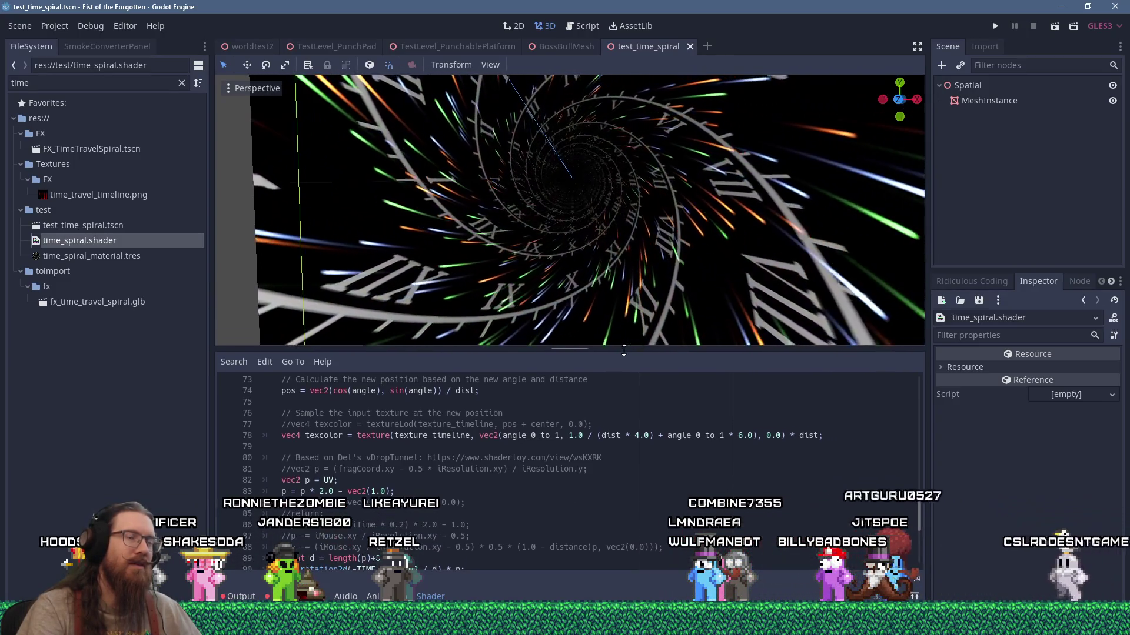
pyautogui.scroll(-2, 638, 256)
pyautogui.scroll(8, 639, 259)
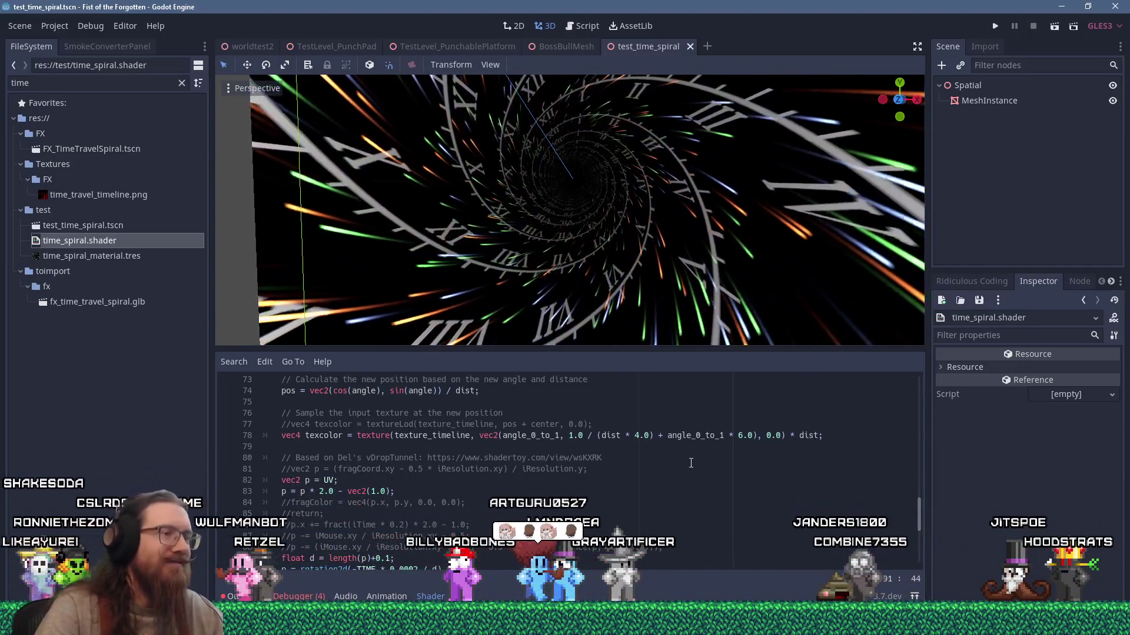
# Step: Save the scene and time_spiral.shader with Ctrl+S, then make the 3D preview taller
pyautogui.click(692, 459)
pyautogui.hotkey('ctrl', 's')
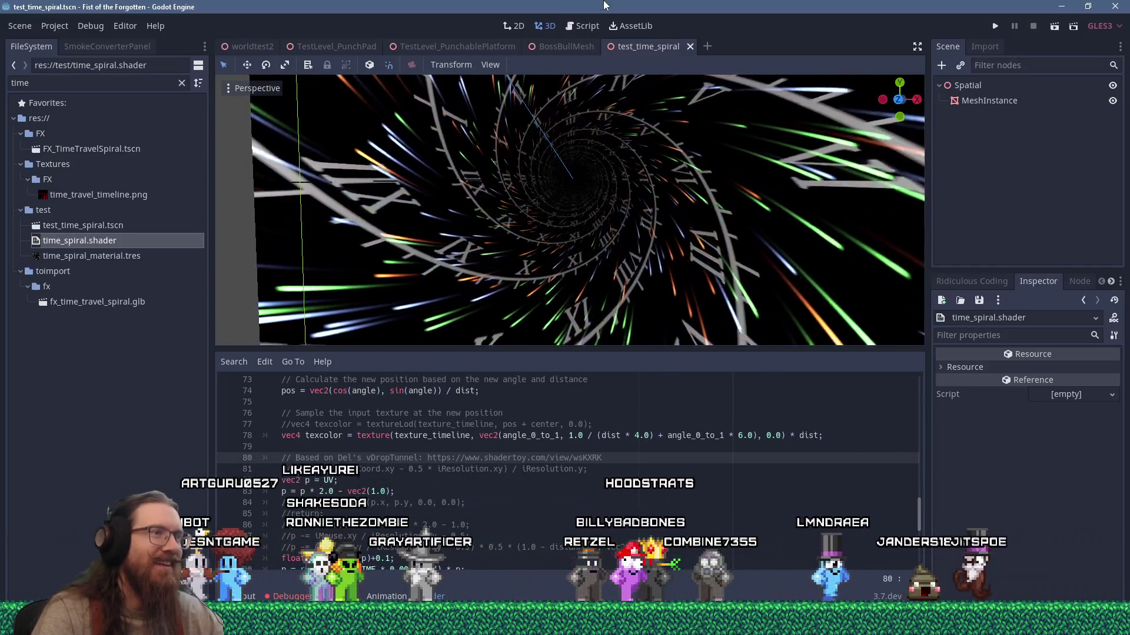
pyautogui.scroll(-4, 571, 391)
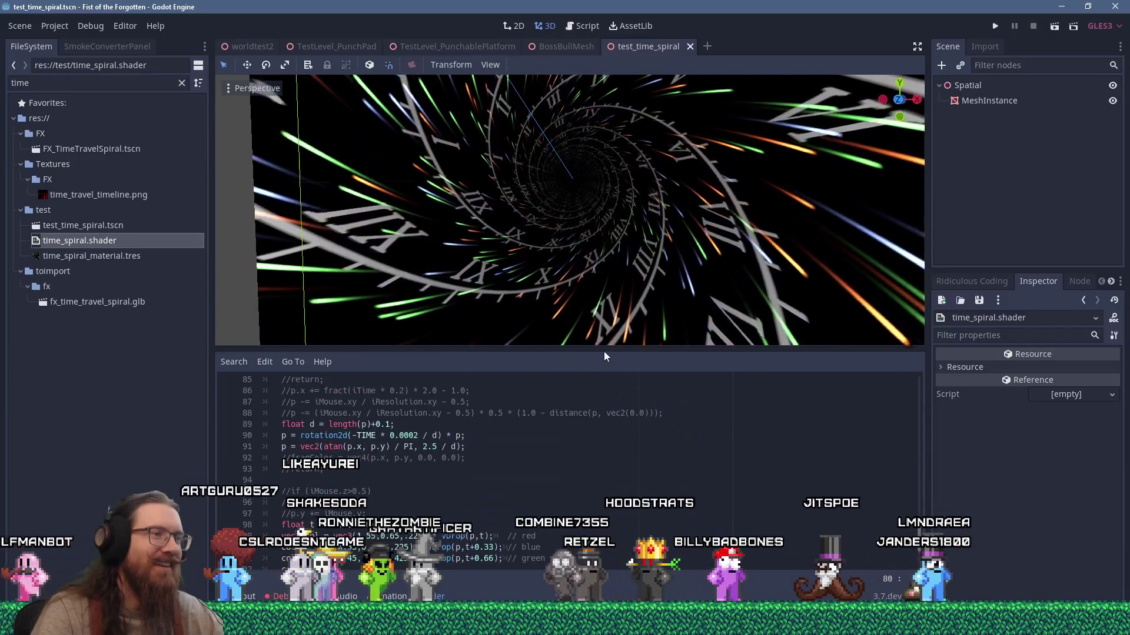
pyautogui.moveTo(607, 348)
pyautogui.mouseDown()
pyautogui.moveTo(609, 328)
pyautogui.moveTo(615, 369)
pyautogui.mouseUp()
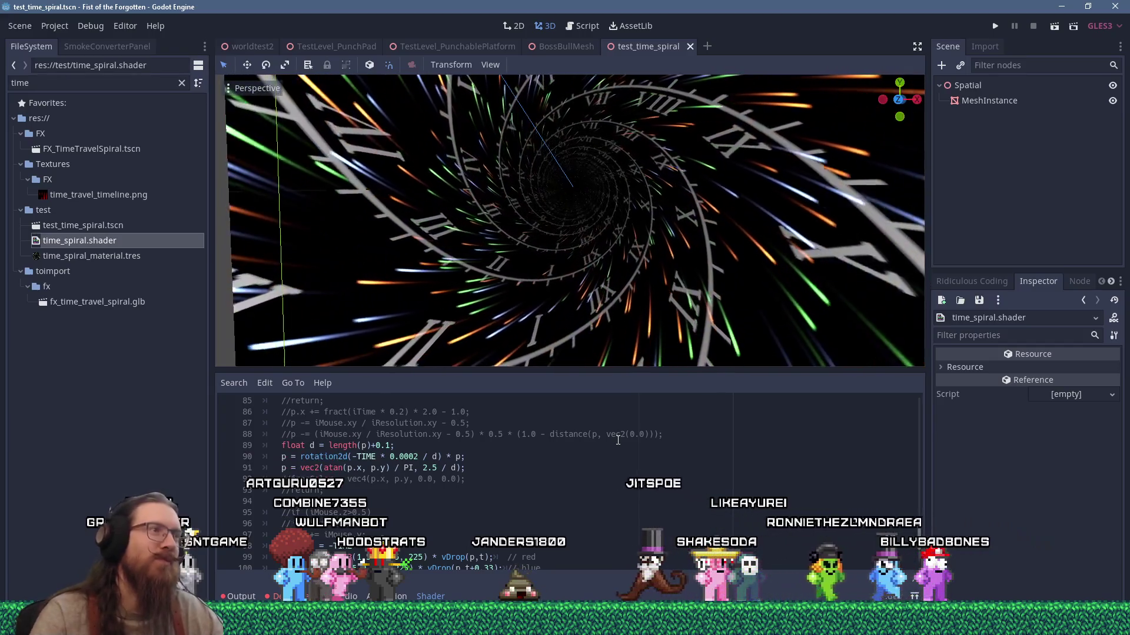
# Step: Slightly enlarge the 3D preview, orbit around the spiral tunnel, and close the test_time_spiral scene
pyautogui.moveTo(677, 553)
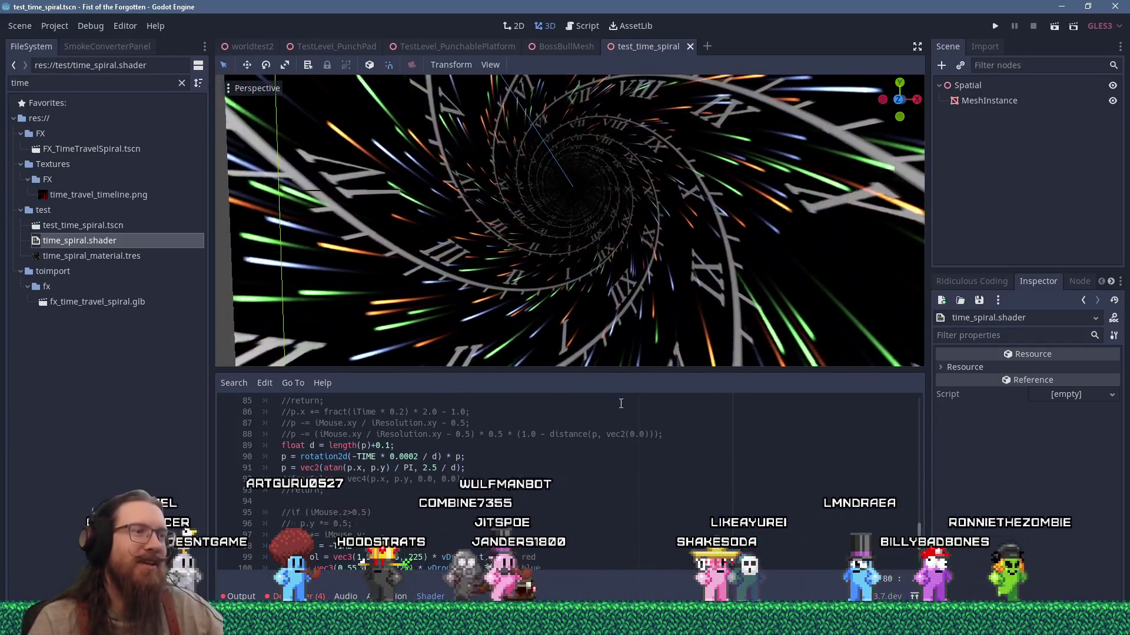
pyautogui.moveTo(643, 373)
pyautogui.mouseDown()
pyautogui.moveTo(641, 397)
pyautogui.moveTo(644, 353)
pyautogui.moveTo(636, 403)
pyautogui.mouseUp()
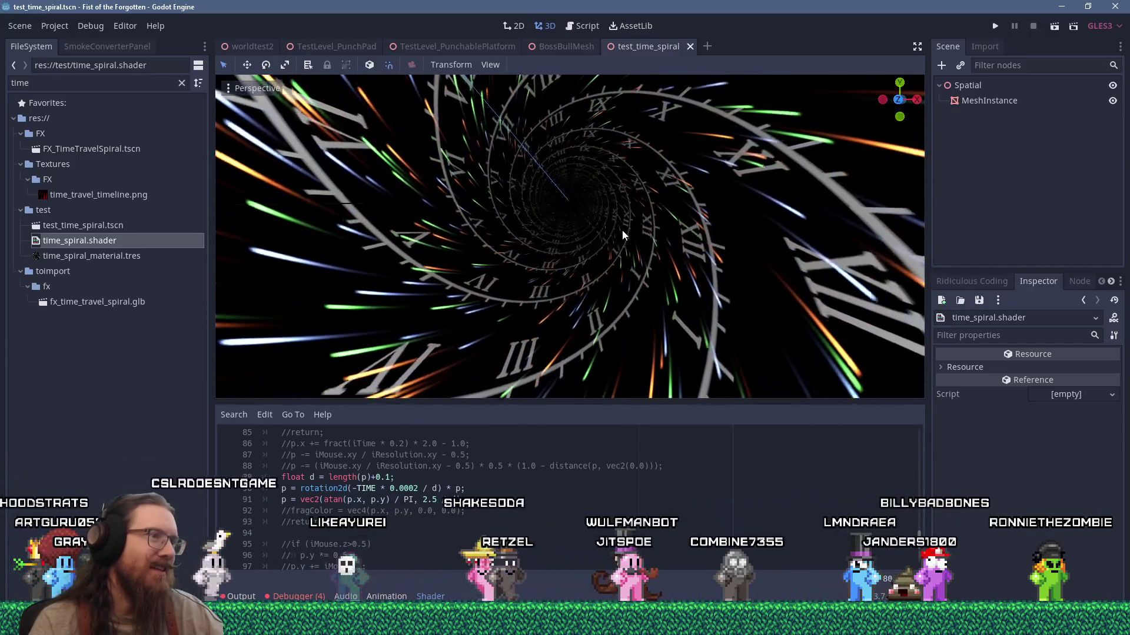
pyautogui.moveTo(630, 227)
pyautogui.mouseDown()
pyautogui.moveTo(708, 203)
pyautogui.moveTo(732, 277)
pyautogui.moveTo(633, 284)
pyautogui.moveTo(654, 203)
pyautogui.moveTo(669, 246)
pyautogui.moveTo(661, 234)
pyautogui.moveTo(676, 233)
pyautogui.mouseUp()
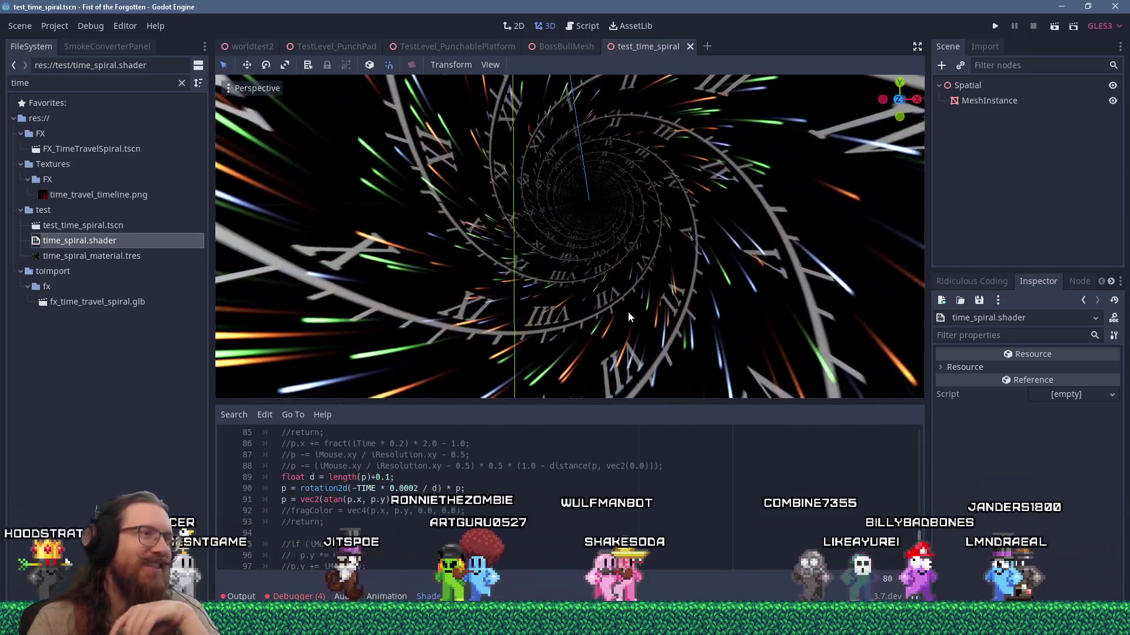
pyautogui.moveTo(627, 312)
pyautogui.mouseDown()
pyautogui.moveTo(634, 239)
pyautogui.moveTo(640, 271)
pyautogui.mouseUp()
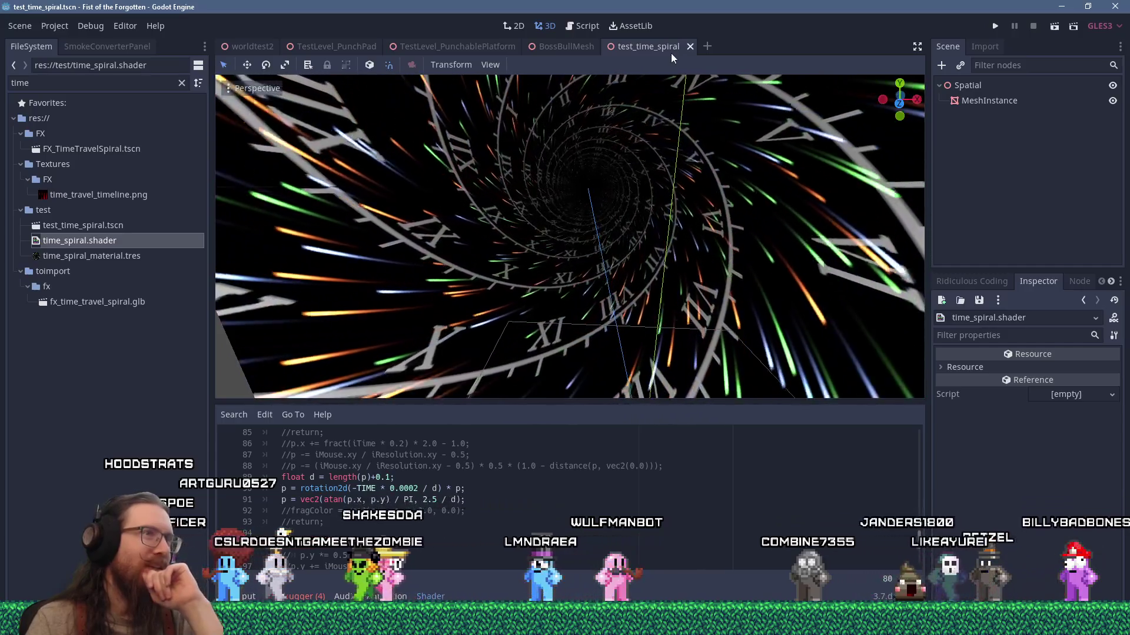
pyautogui.click(687, 47)
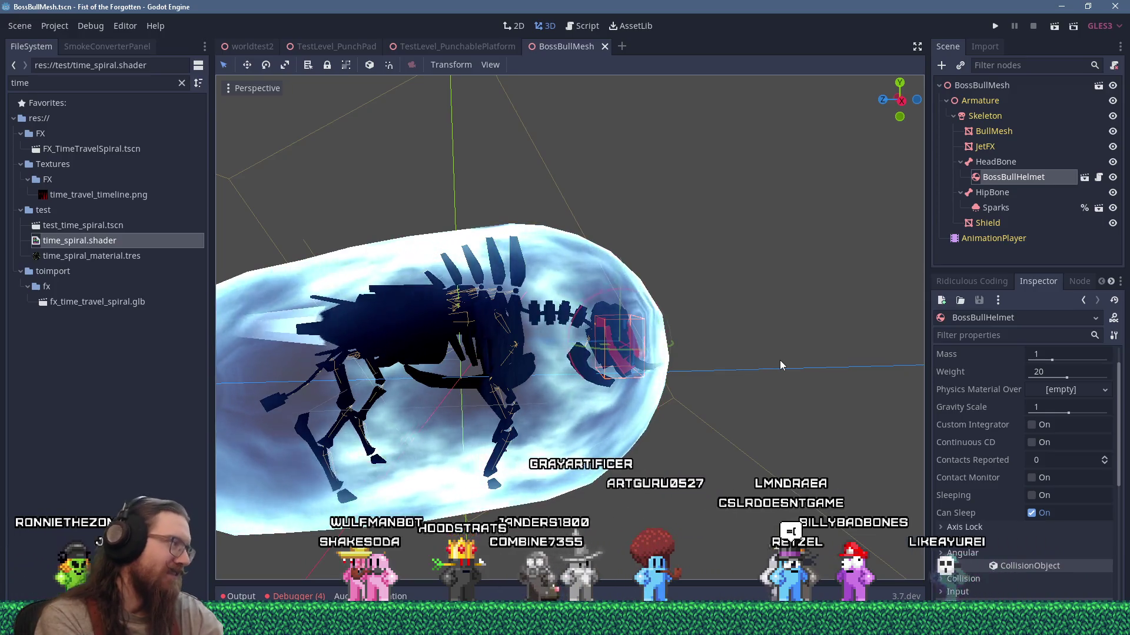
# Step: Bring up the Alt+Tab window switcher and dismiss it without changing windows
pyautogui.hotkey('alt', 'Tab')
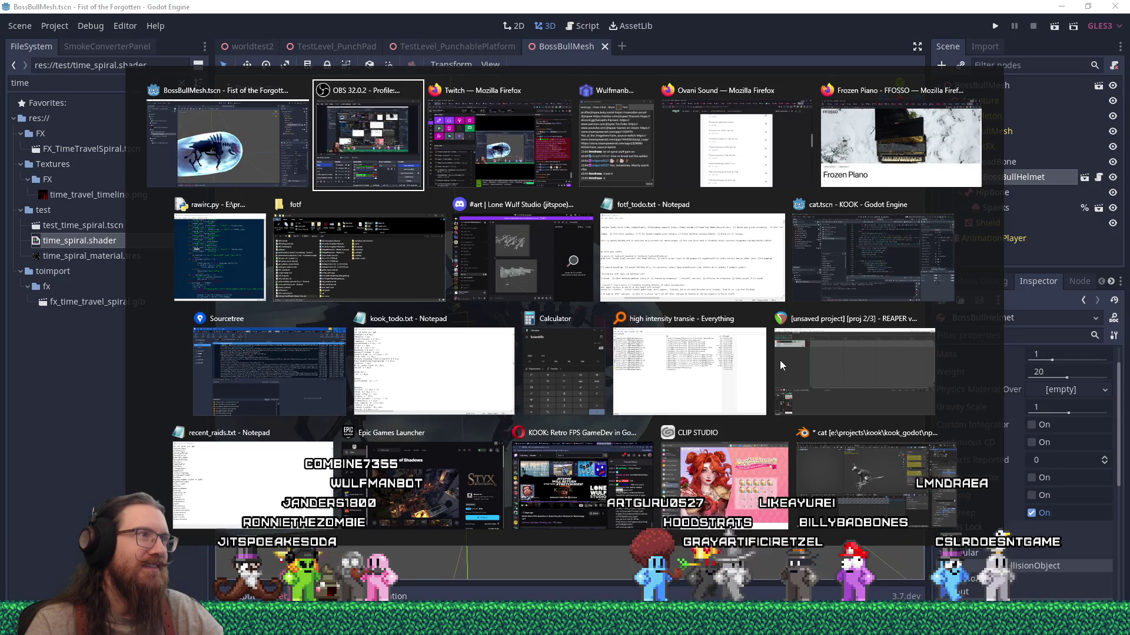
pyautogui.press('Escape')
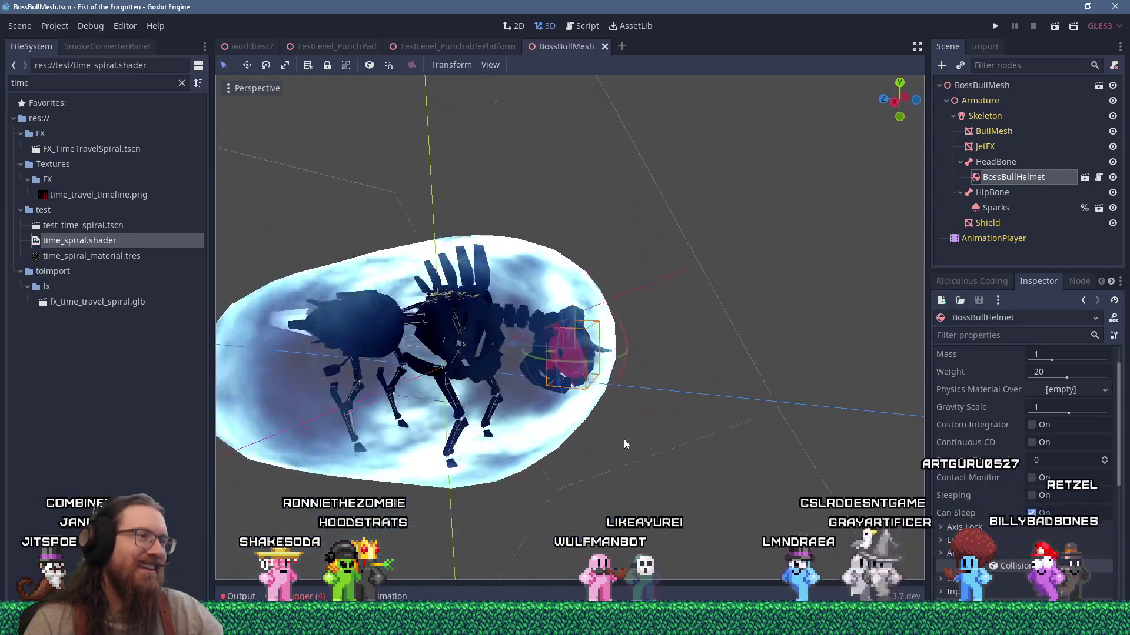
pyautogui.scroll(-2, 669, 437)
pyautogui.moveTo(669, 437); pyautogui.dragTo(718, 433)
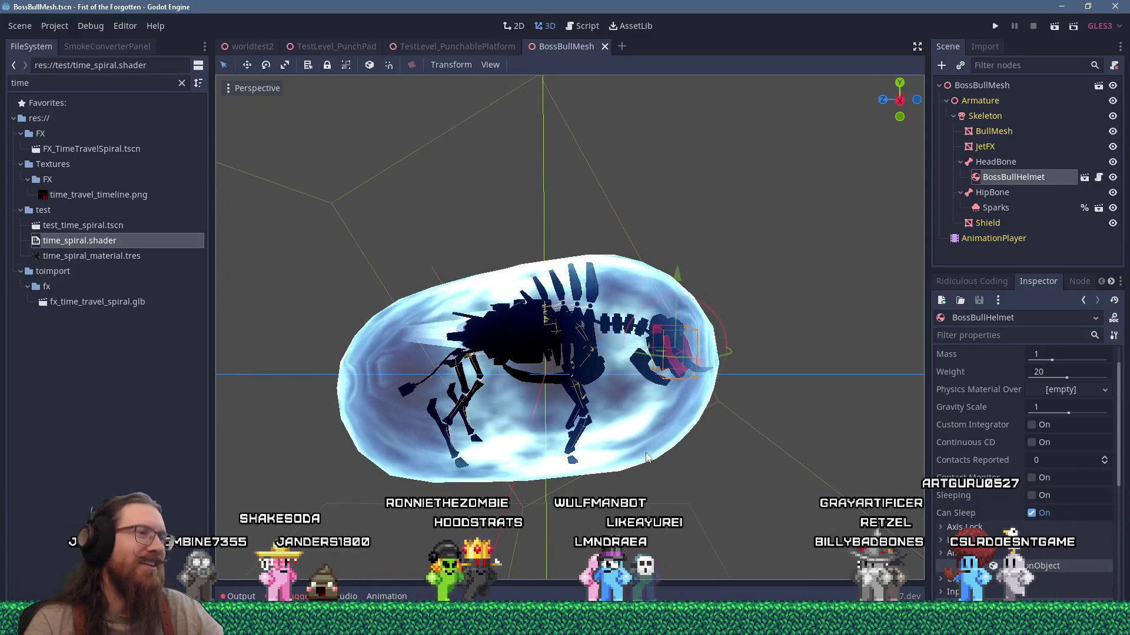
pyautogui.moveTo(718, 439); pyautogui.dragTo(555, 415)
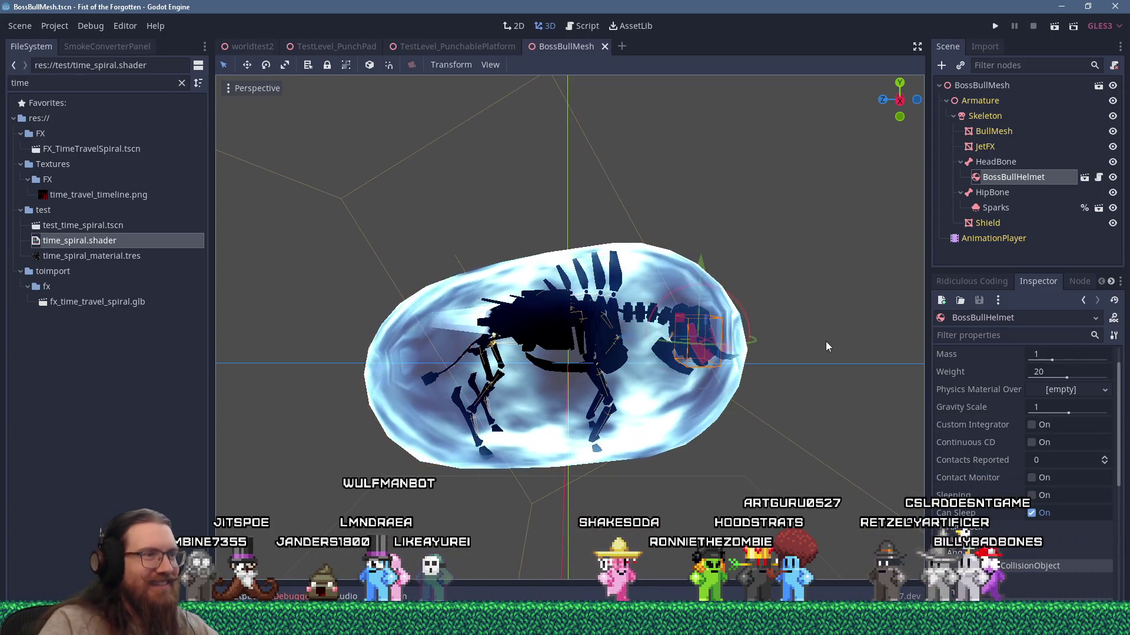
pyautogui.moveTo(767, 402); pyautogui.dragTo(758, 420)
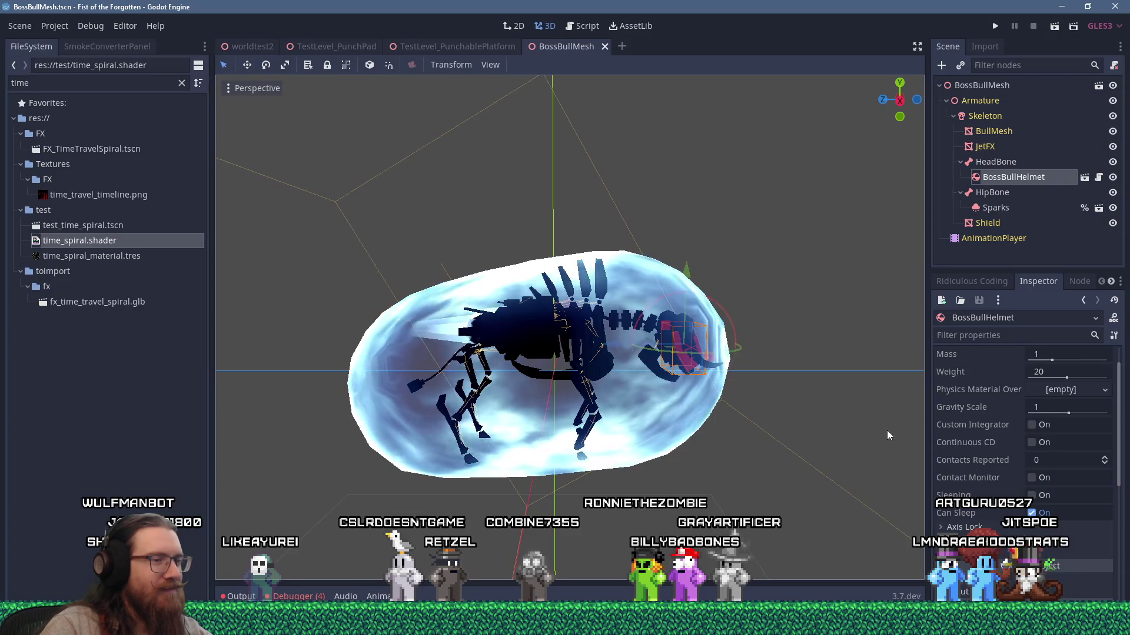
pyautogui.moveTo(832, 405)
pyautogui.mouseDown()
pyautogui.moveTo(789, 426)
pyautogui.moveTo(782, 479)
pyautogui.moveTo(801, 407)
pyautogui.mouseUp()
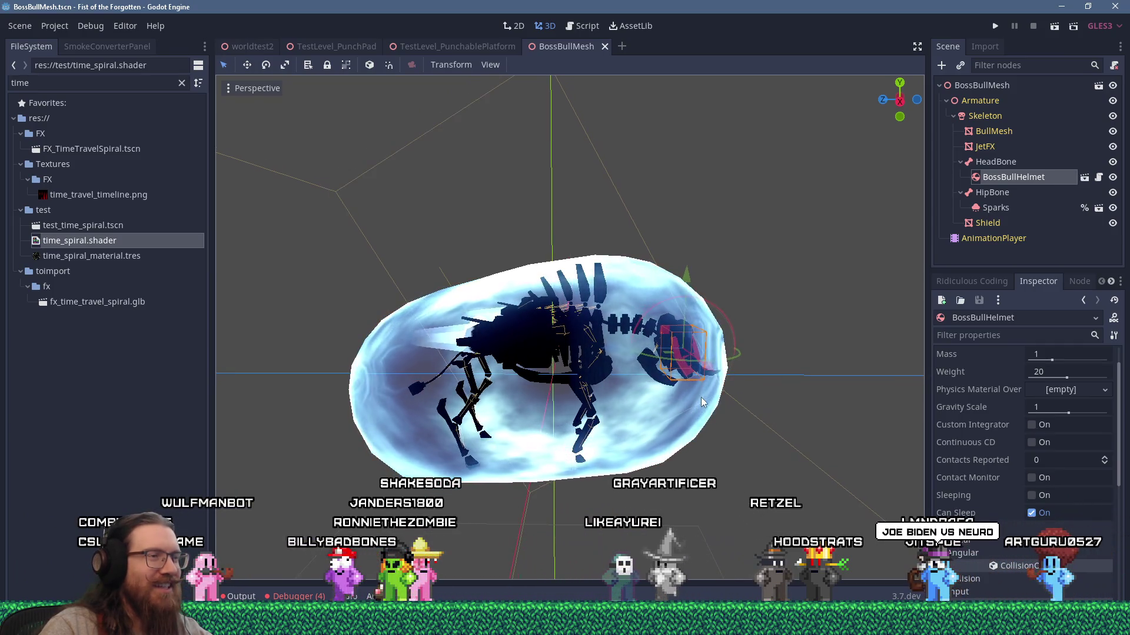
pyautogui.moveTo(700, 397); pyautogui.dragTo(732, 420)
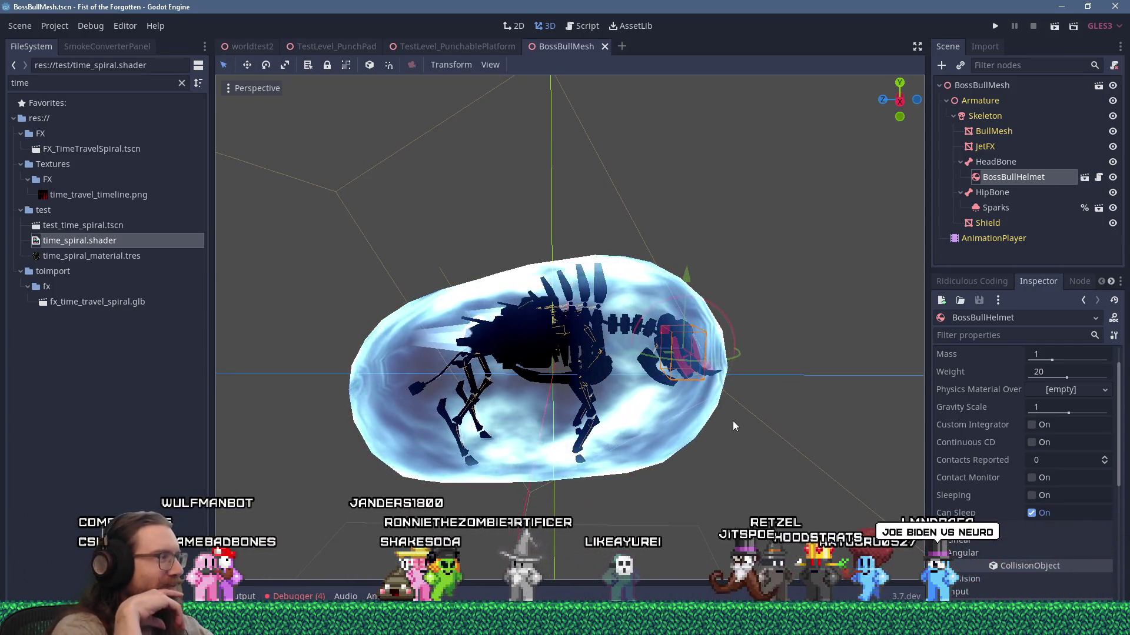
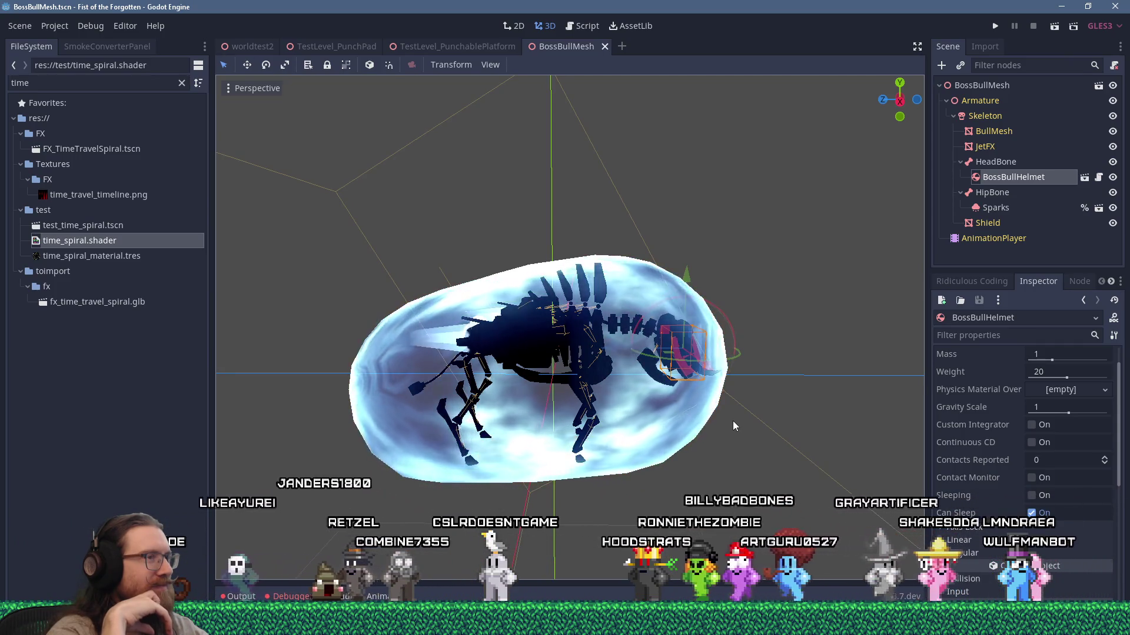
# Step: Back in Godot, orbit the bull in its bubble and flip between the PunchablePlatform and BossBullMesh scenes
pyautogui.hotkey('alt', 'Tab')
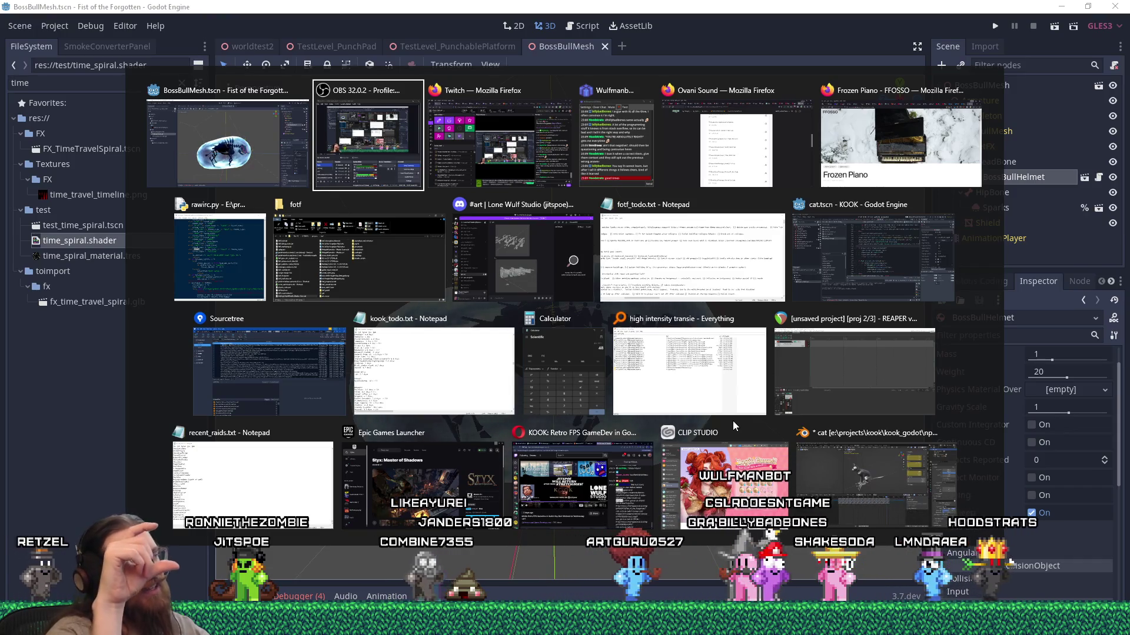
pyautogui.press('Escape')
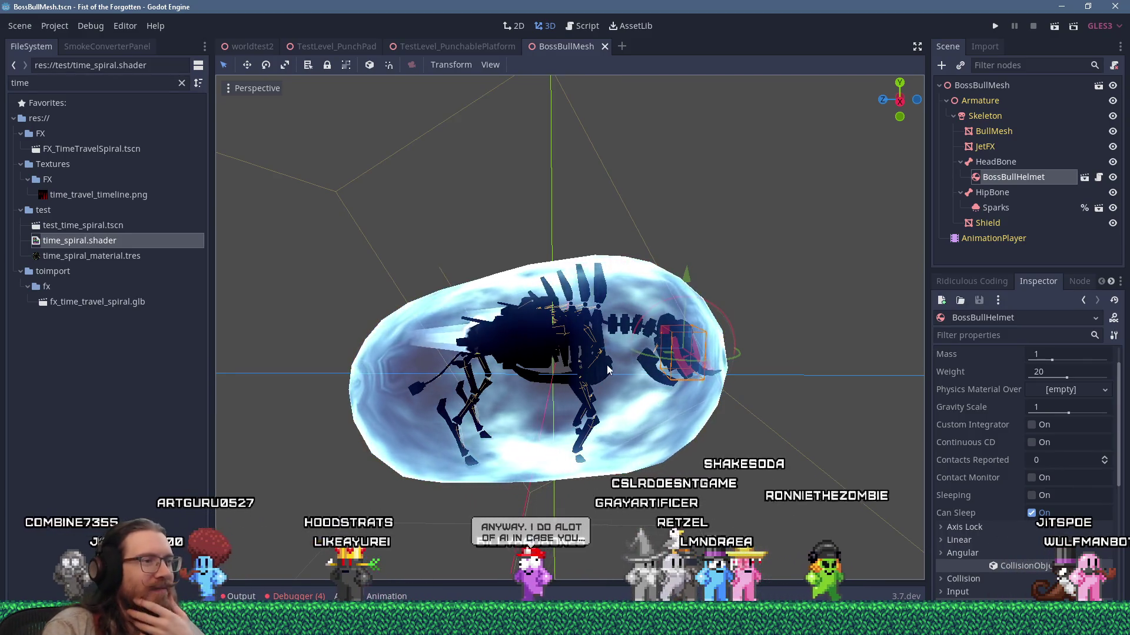
pyautogui.moveTo(782, 283)
pyautogui.mouseDown()
pyautogui.moveTo(704, 390)
pyautogui.moveTo(605, 340)
pyautogui.moveTo(680, 240)
pyautogui.moveTo(726, 283)
pyautogui.moveTo(711, 282)
pyautogui.moveTo(722, 280)
pyautogui.mouseUp()
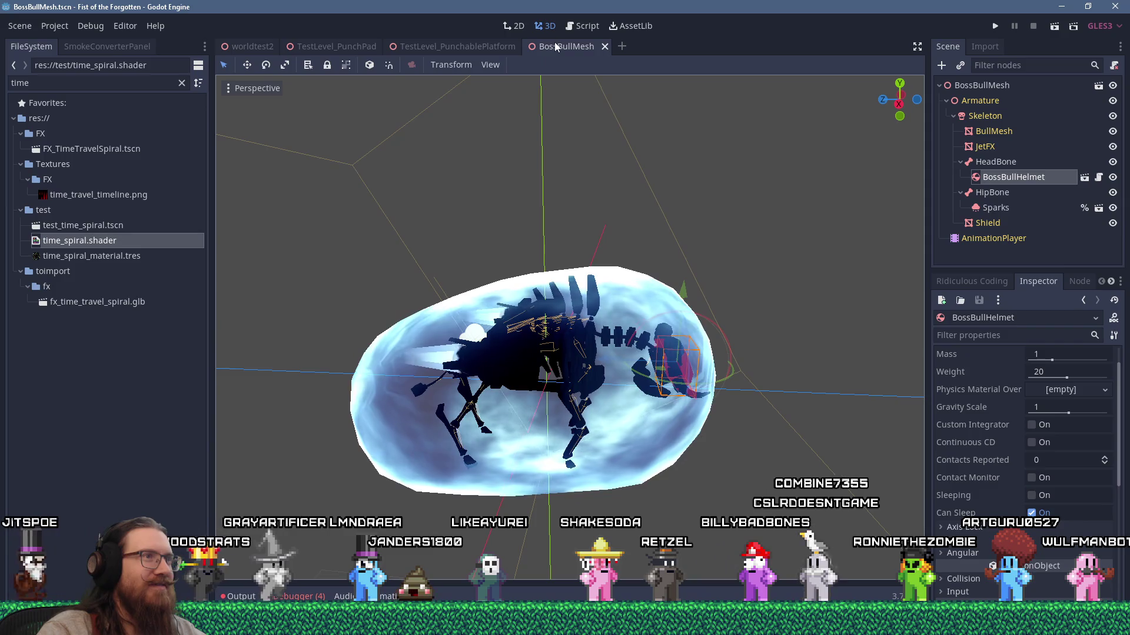
pyautogui.click(454, 41)
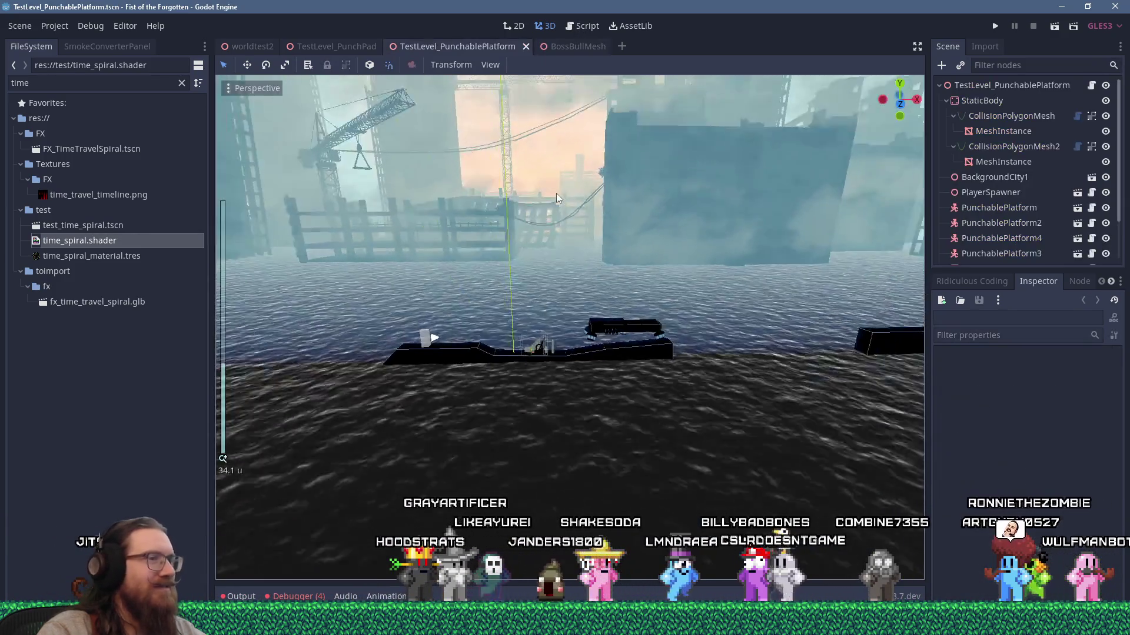
pyautogui.click(573, 48)
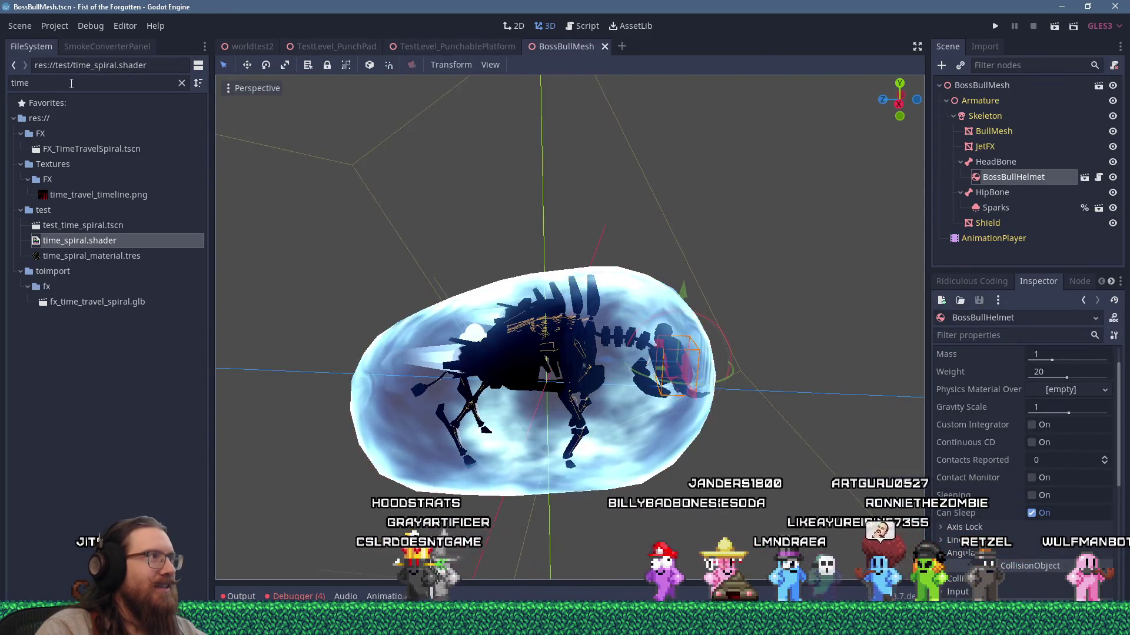
# Step: In the fotf_todo.txt notes, select the checkpoint respawn to-do line
pyautogui.press('super+Tab')
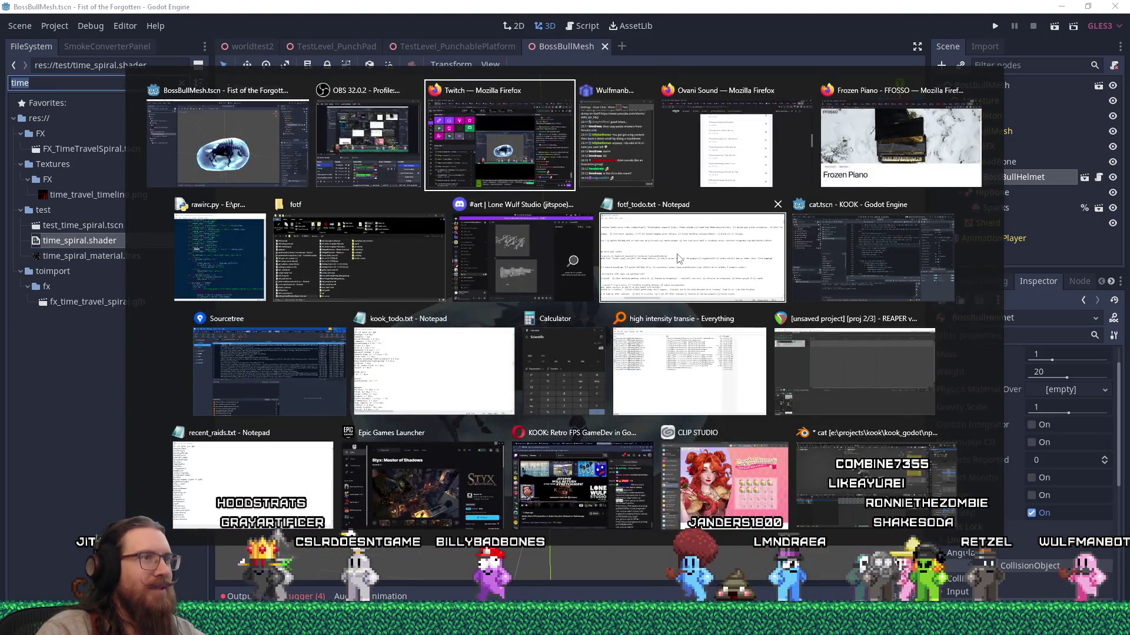
pyautogui.click(677, 259)
pyautogui.moveTo(427, 520); pyautogui.dragTo(169, 472)
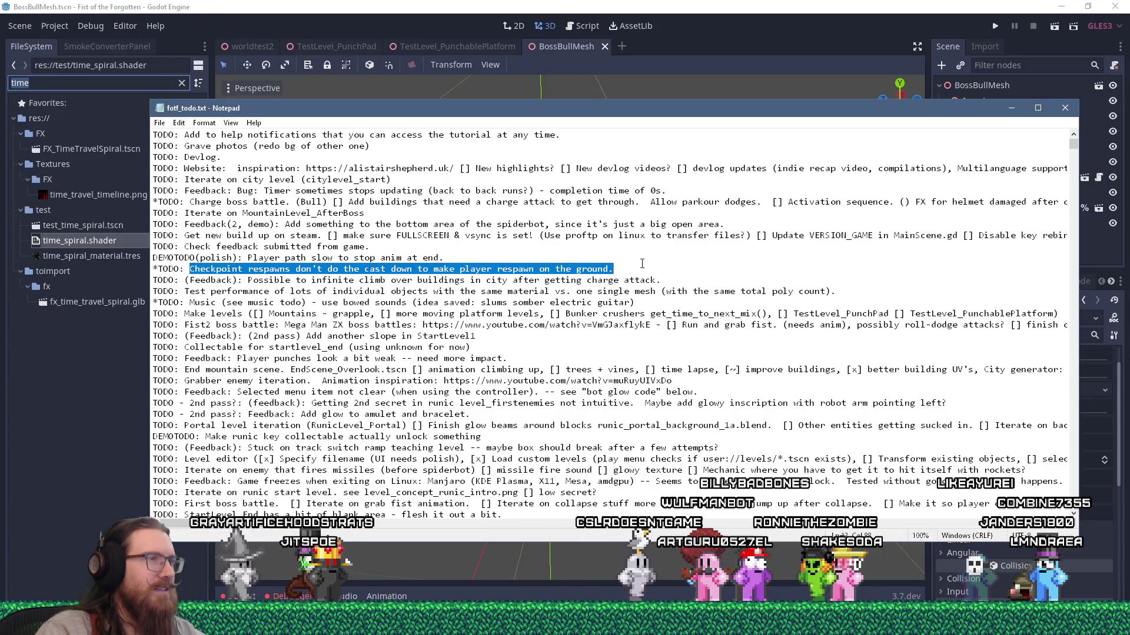
pyautogui.moveTo(642, 264)
pyautogui.mouseDown()
pyautogui.moveTo(165, 265)
pyautogui.moveTo(155, 292)
pyautogui.mouseUp()
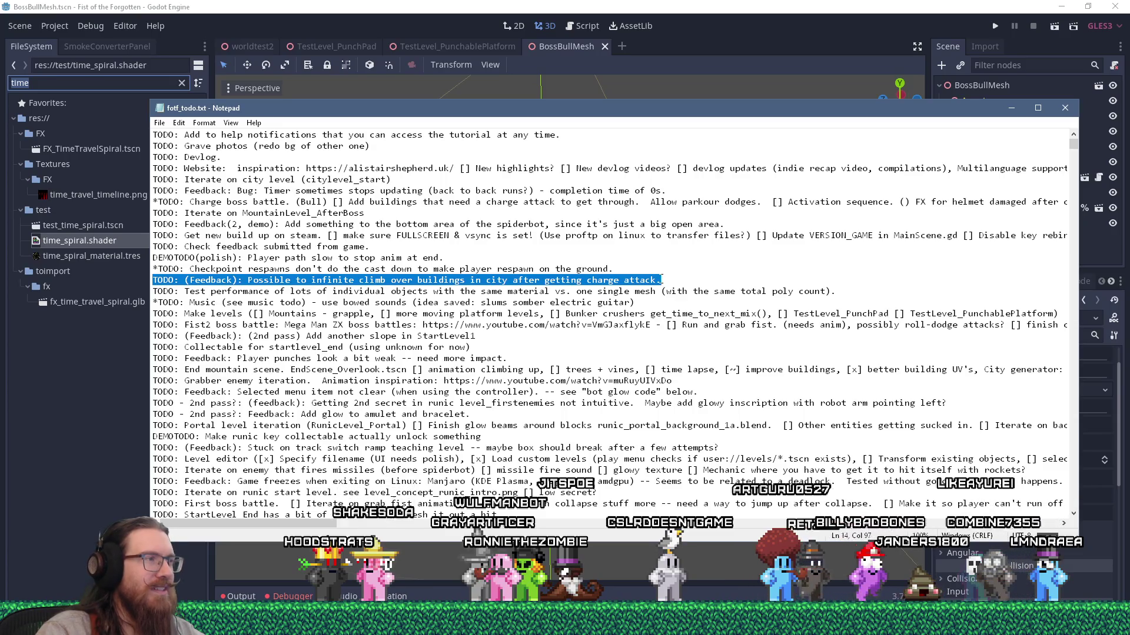
pyautogui.moveTo(669, 265); pyautogui.dragTo(672, 256)
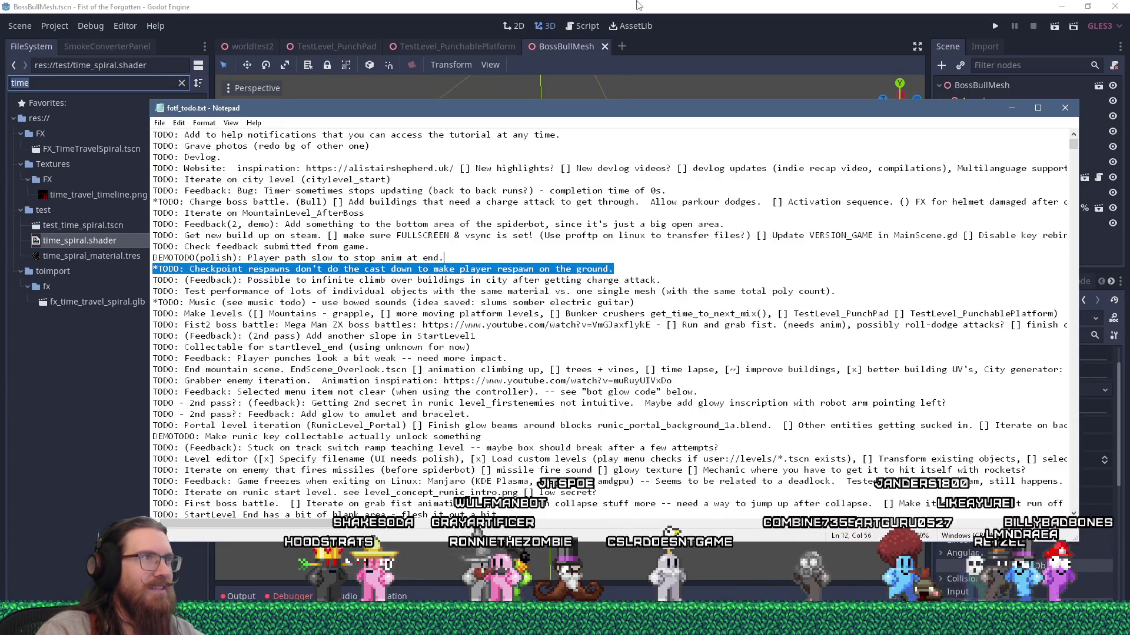
pyautogui.click(638, 5)
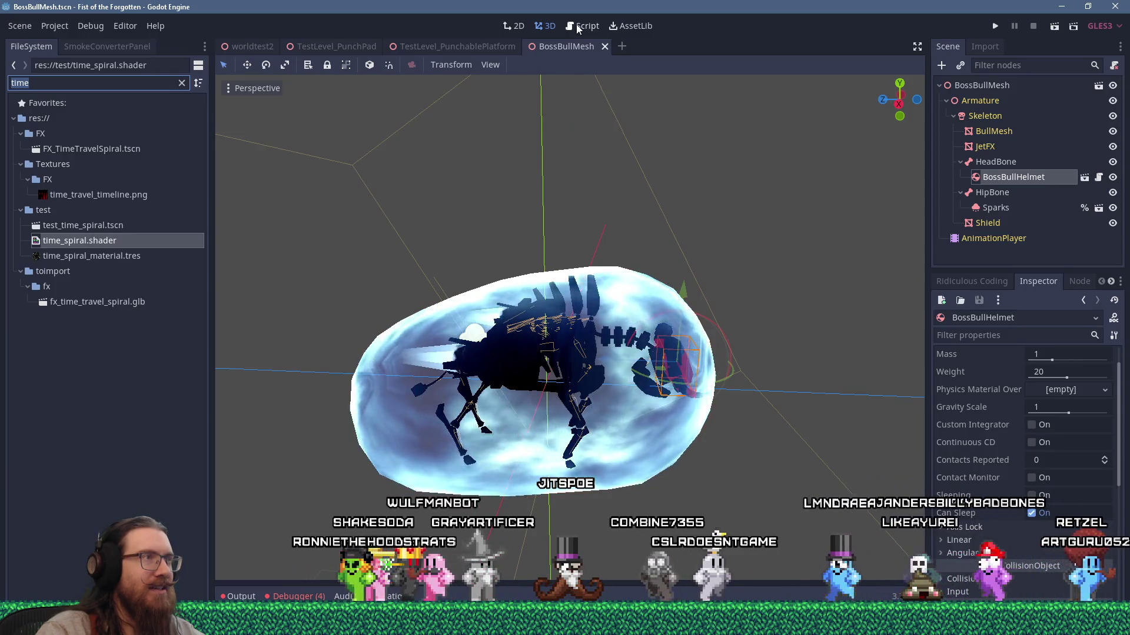
# Step: Filter the FileSystem dock on 'check'
pyautogui.moveTo(480, 47)
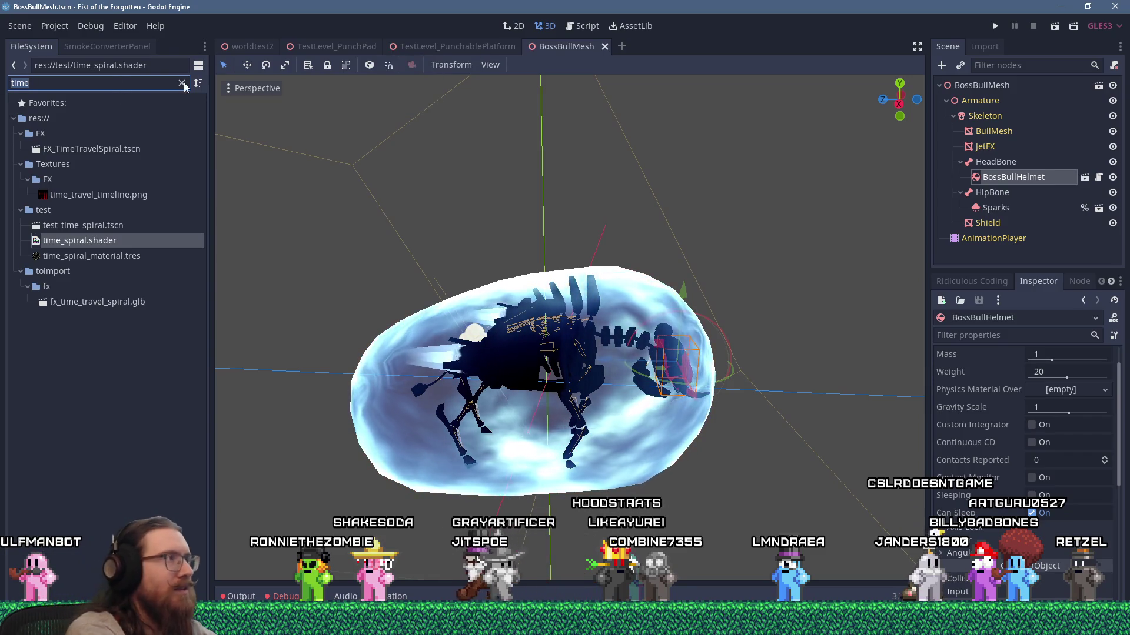
pyautogui.write('theck')
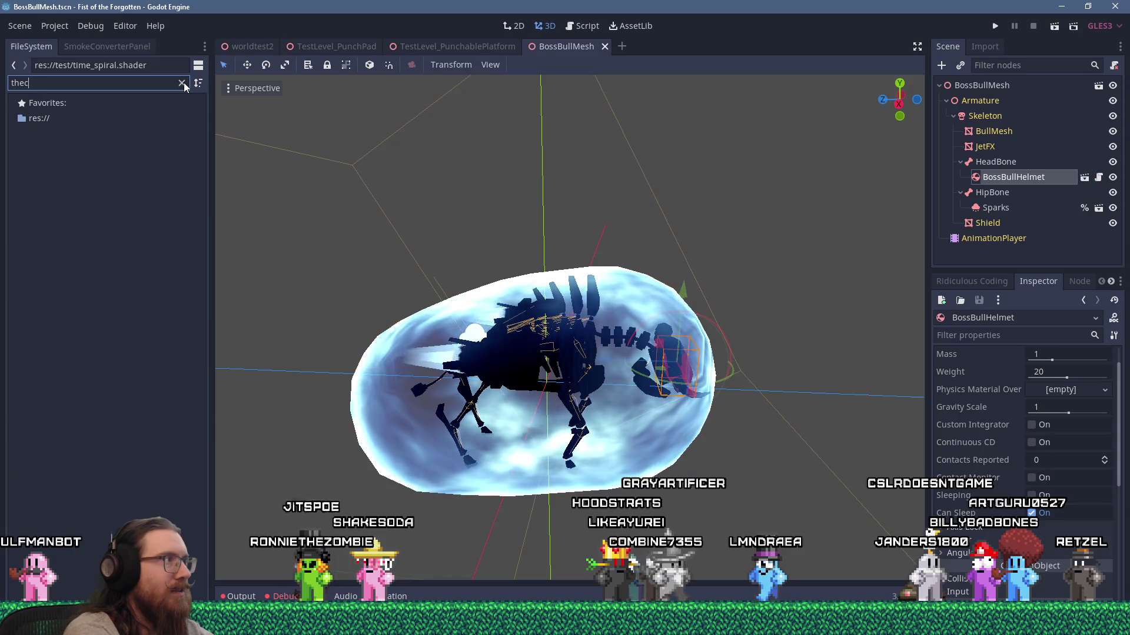
pyautogui.press('BackSpace')
pyautogui.press('BackSpace')
pyautogui.press('BackSpace')
pyautogui.write('check')
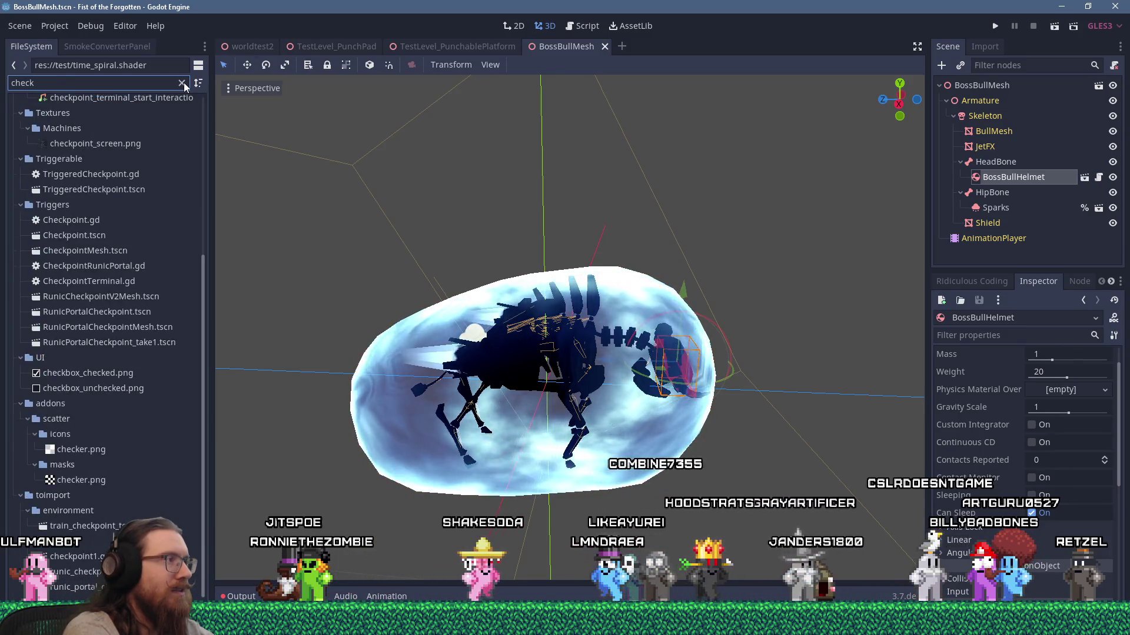
pyautogui.scroll(5, 121, 277)
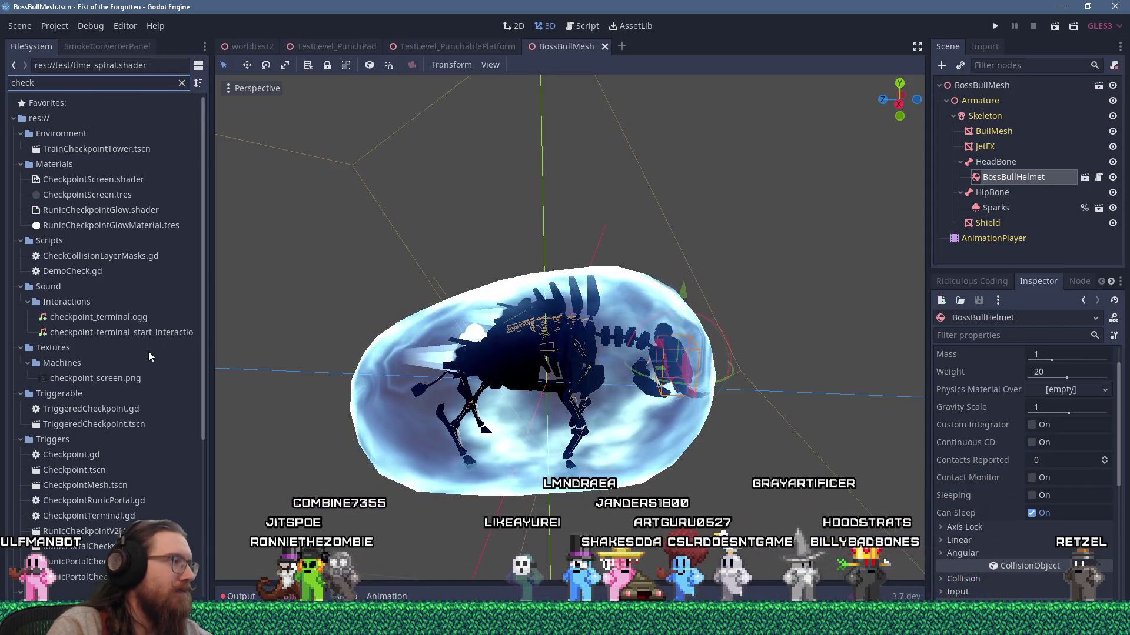
pyautogui.scroll(-5, 147, 361)
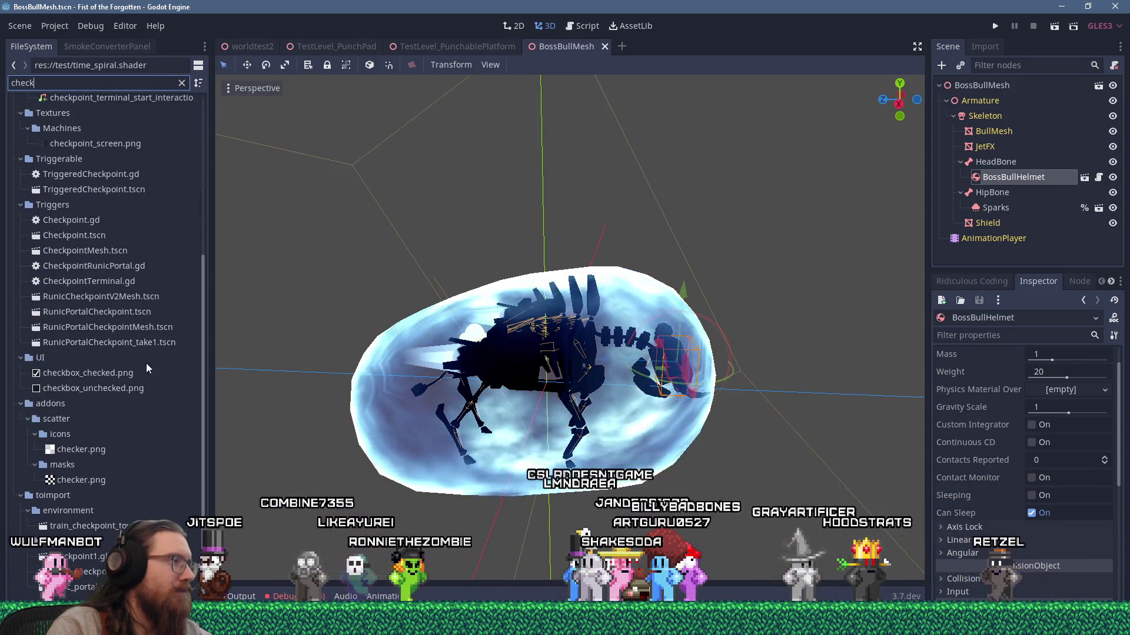
pyautogui.scroll(5, 147, 365)
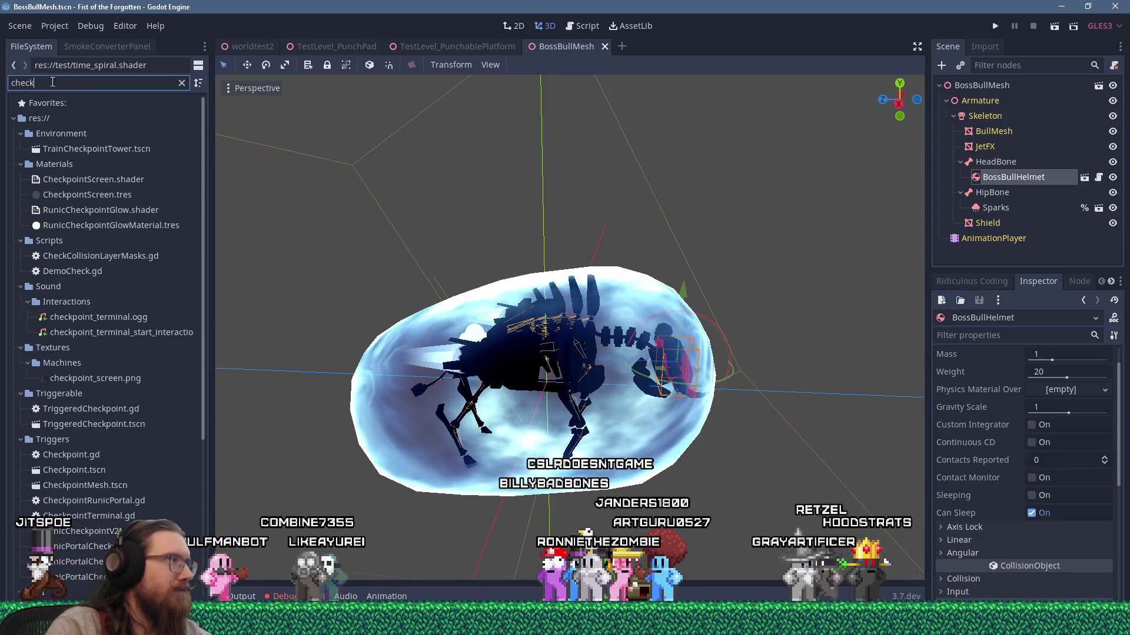
# Step: Change the filter to 'leve' and scroll the level scenes to TestLevel_WallJumps.tscn
pyautogui.write('leve')
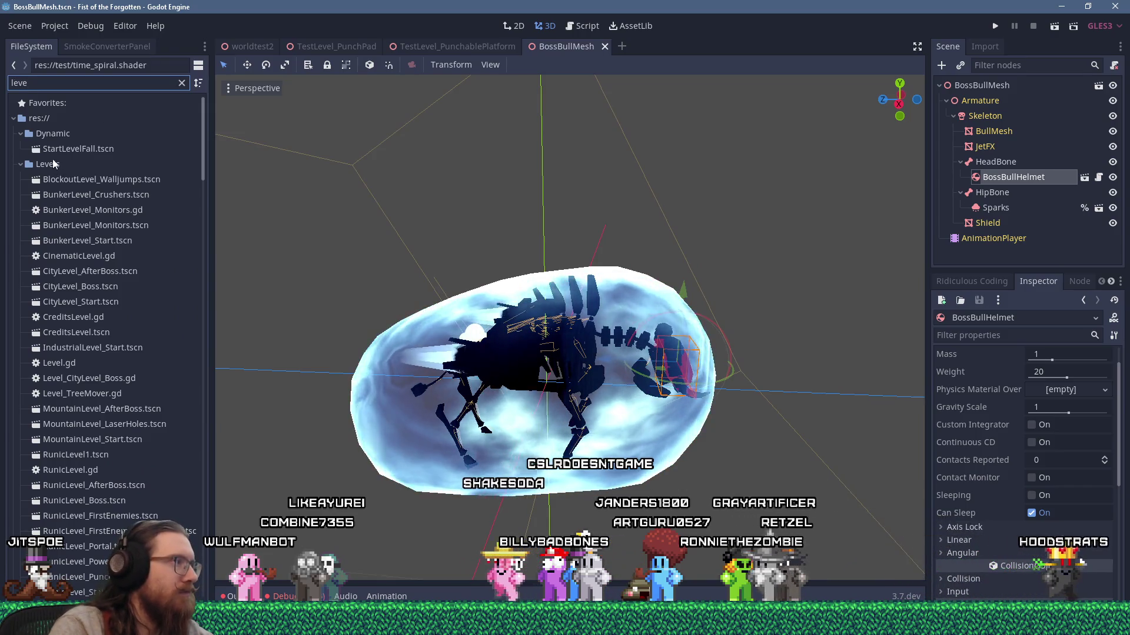
pyautogui.scroll(-10, 154, 352)
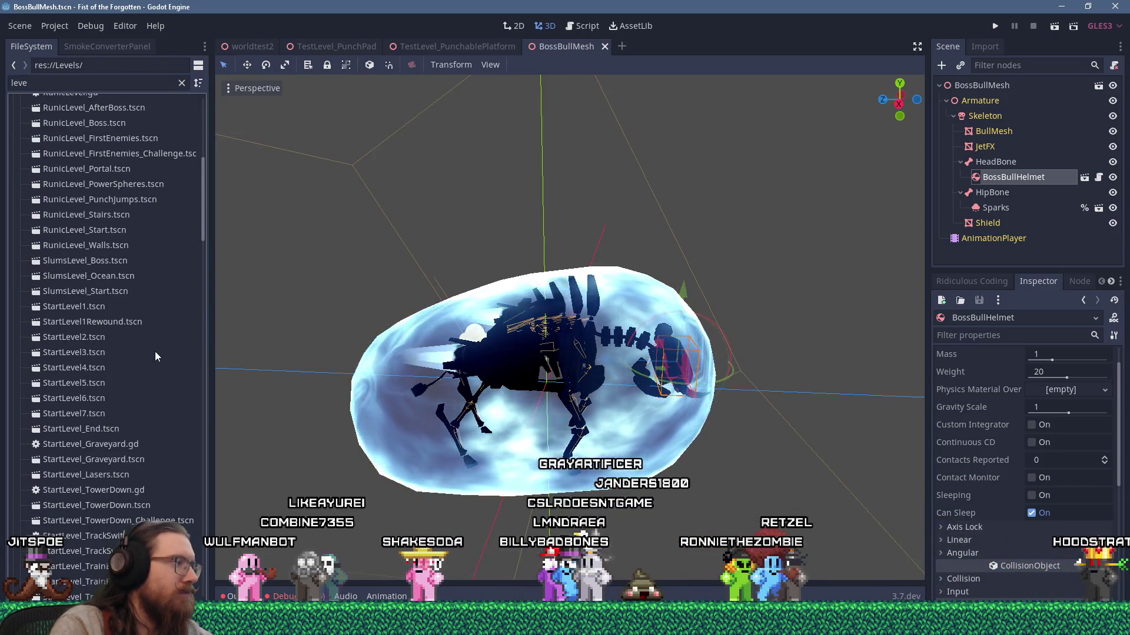
pyautogui.scroll(-10, 154, 354)
pyautogui.scroll(3, 196, 334)
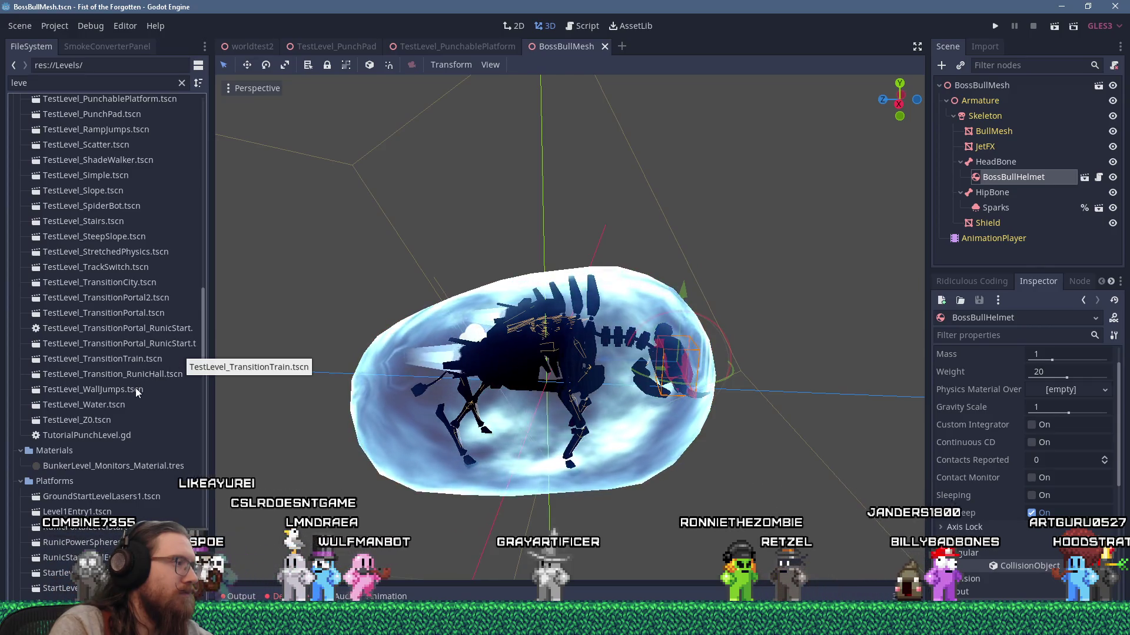
# Step: Open the TestLevel_WallJumps scene and select its root node
pyautogui.doubleClick(118, 389)
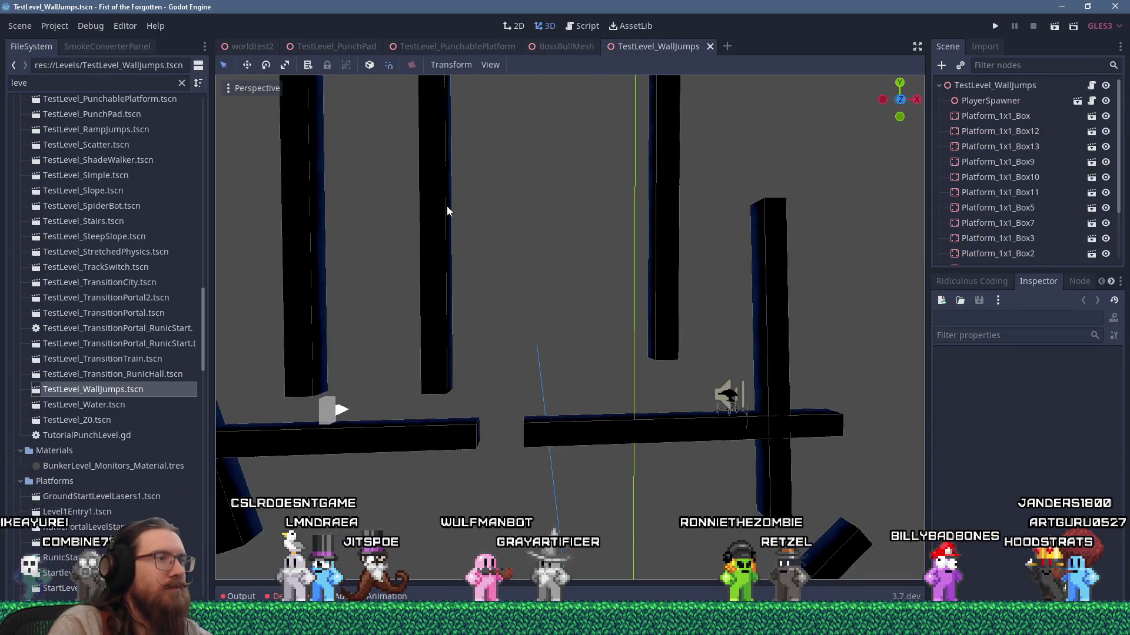
pyautogui.scroll(3, 510, 326)
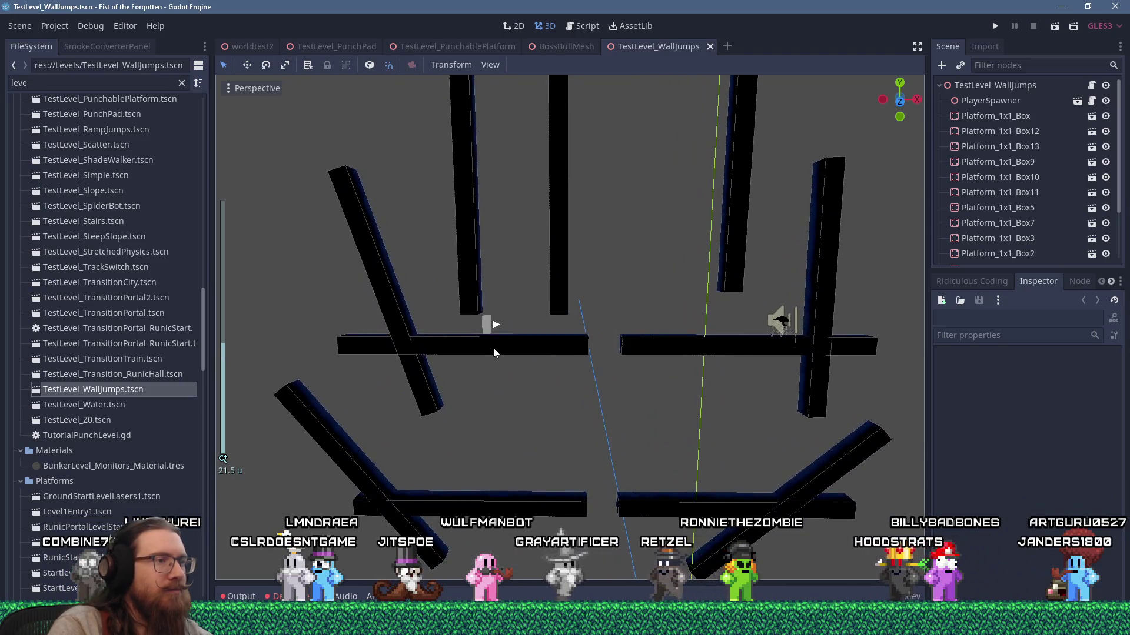
pyautogui.scroll(5, 493, 347)
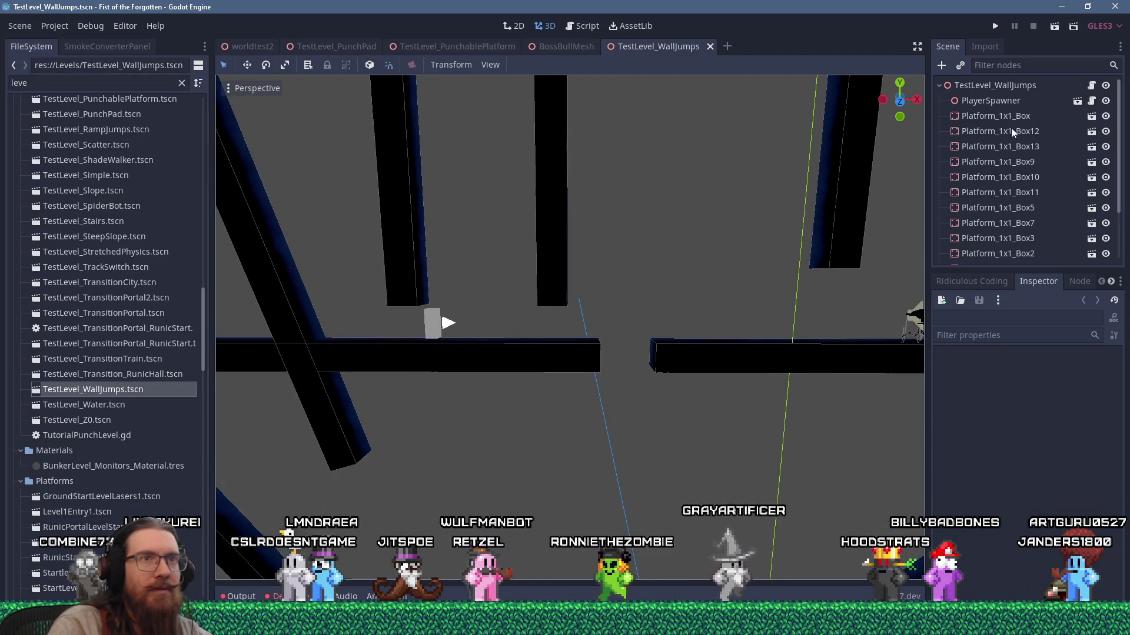
pyautogui.click(1012, 87)
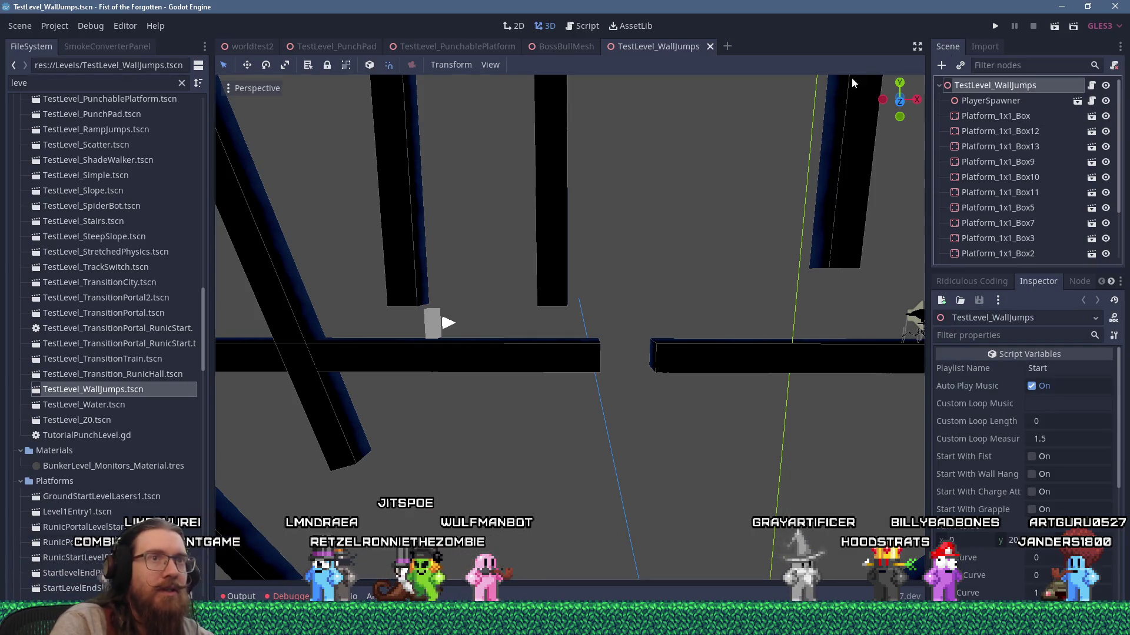
# Step: Add a Checkpoint instance to the level and raise it onto the platform beside the turret
pyautogui.write('checkpoint')
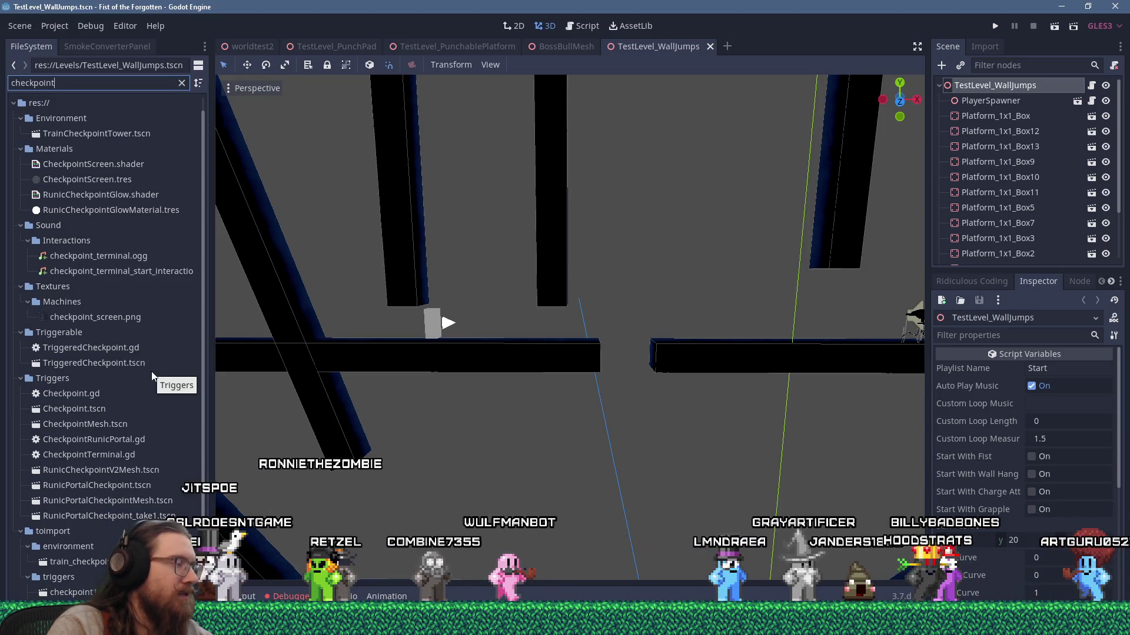
pyautogui.moveTo(80, 410)
pyautogui.mouseDown()
pyautogui.moveTo(209, 458)
pyautogui.moveTo(1008, 88)
pyautogui.mouseUp()
pyautogui.scroll(-3, 746, 264)
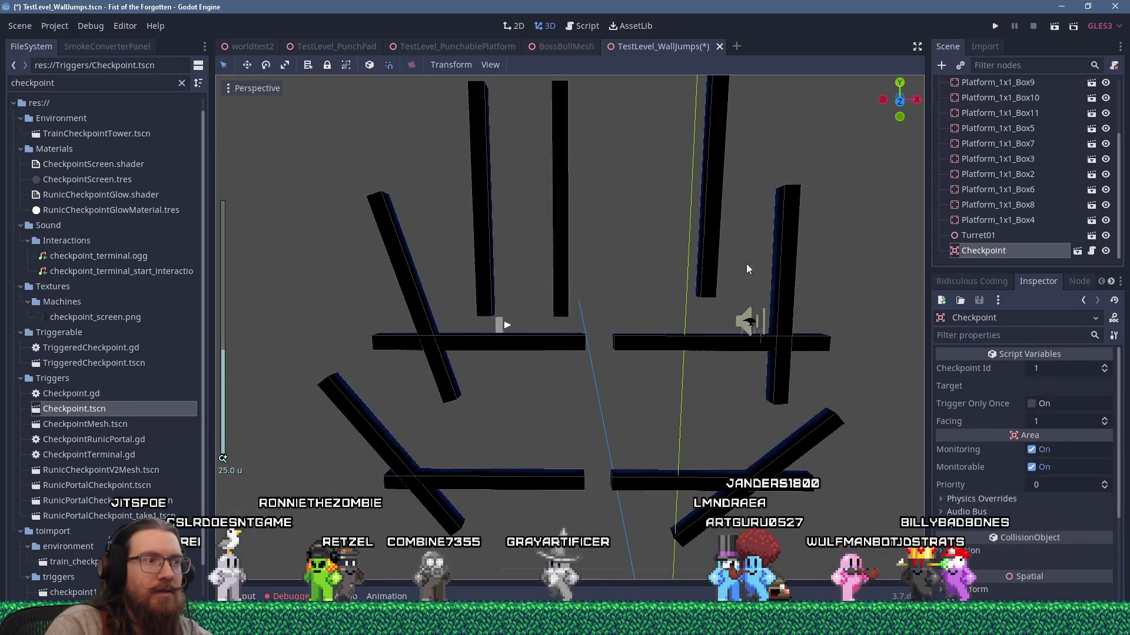
pyautogui.scroll(-6, 737, 264)
pyautogui.moveTo(629, 518)
pyautogui.mouseDown()
pyautogui.moveTo(632, 327)
pyautogui.moveTo(605, 258)
pyautogui.mouseUp()
pyautogui.scroll(15, 638, 343)
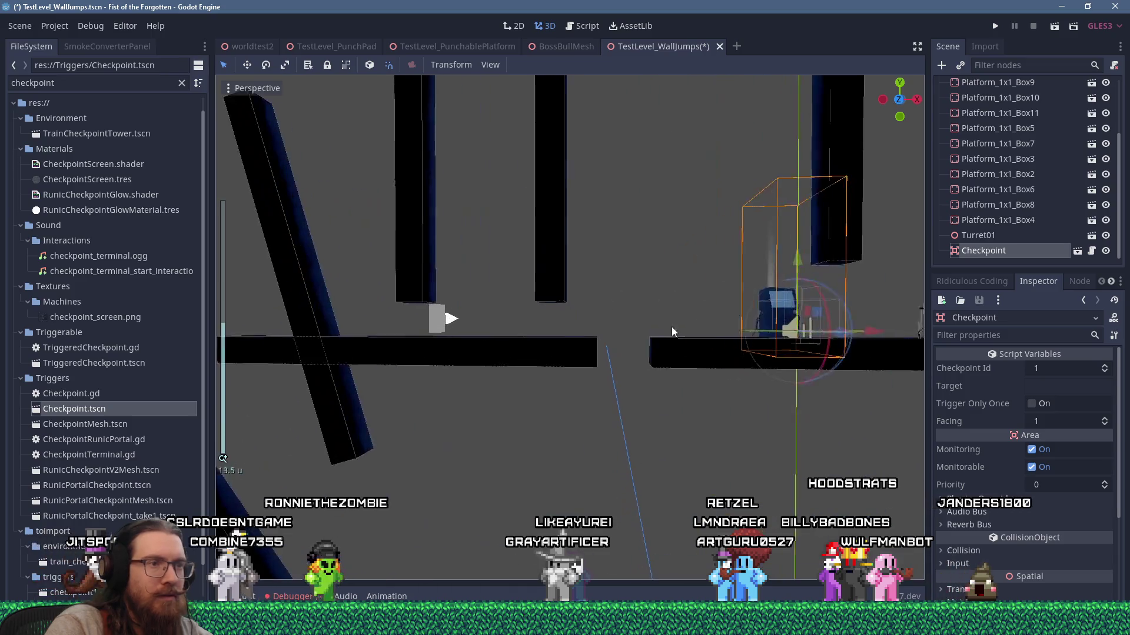
pyautogui.moveTo(558, 386)
pyautogui.mouseDown()
pyautogui.moveTo(623, 330)
pyautogui.moveTo(635, 298)
pyautogui.moveTo(704, 290)
pyautogui.moveTo(630, 298)
pyautogui.mouseUp()
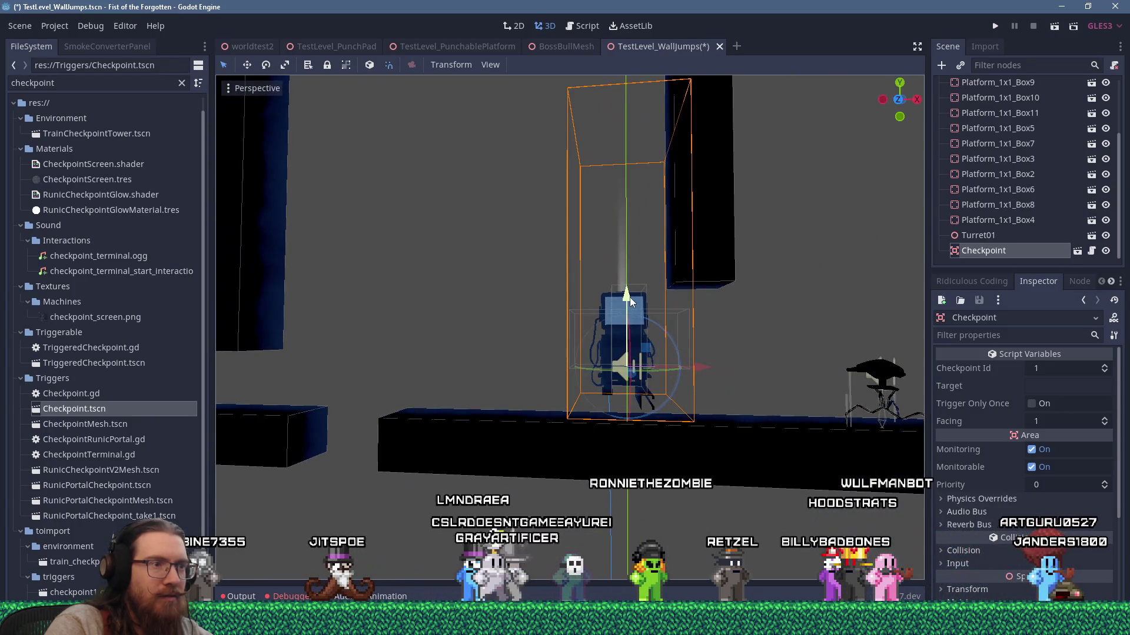
# Step: Save and play TestLevel_WallJumps, run back and forth past the checkpoint terminal, then quit
pyautogui.click(994, 26)
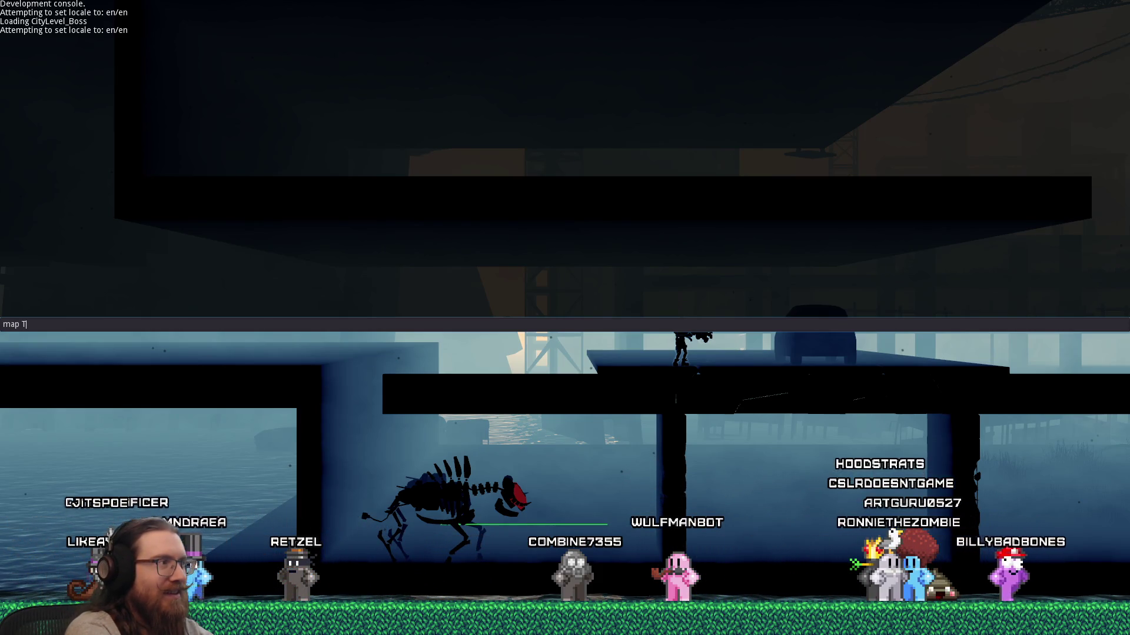
pyautogui.write('map TestLevel_WallJumps')
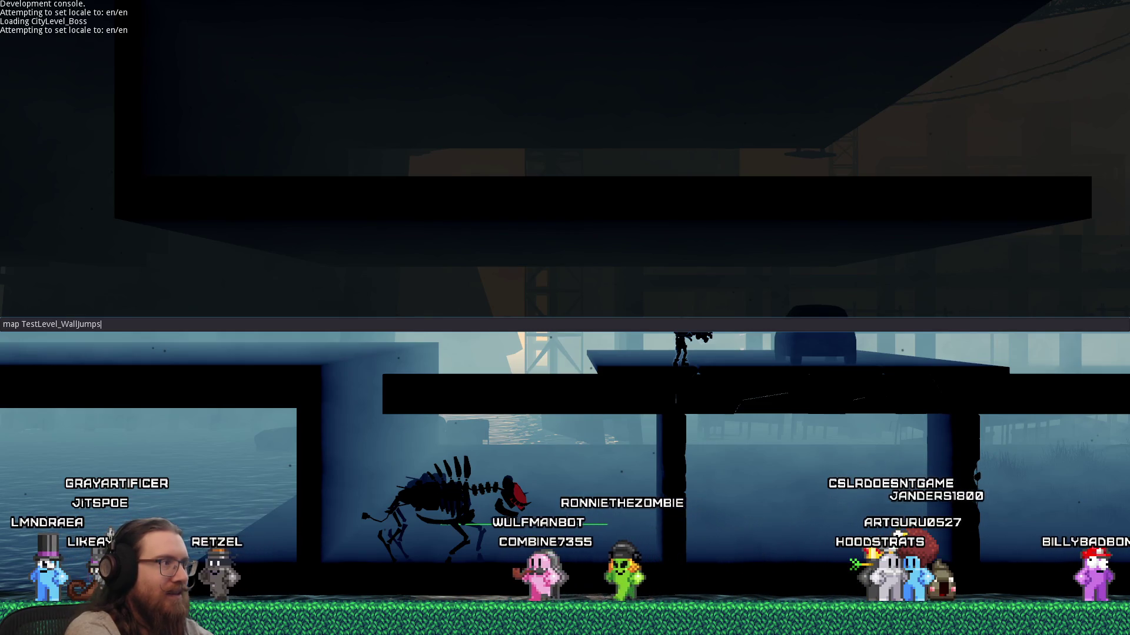
pyautogui.press('Return')
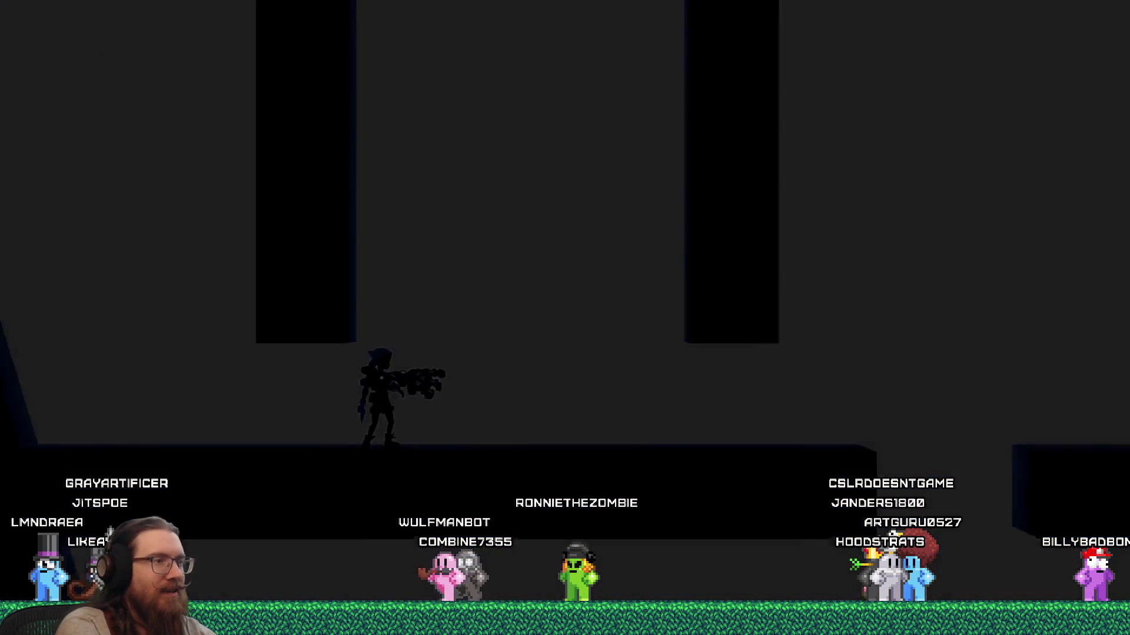
pyautogui.press('d')
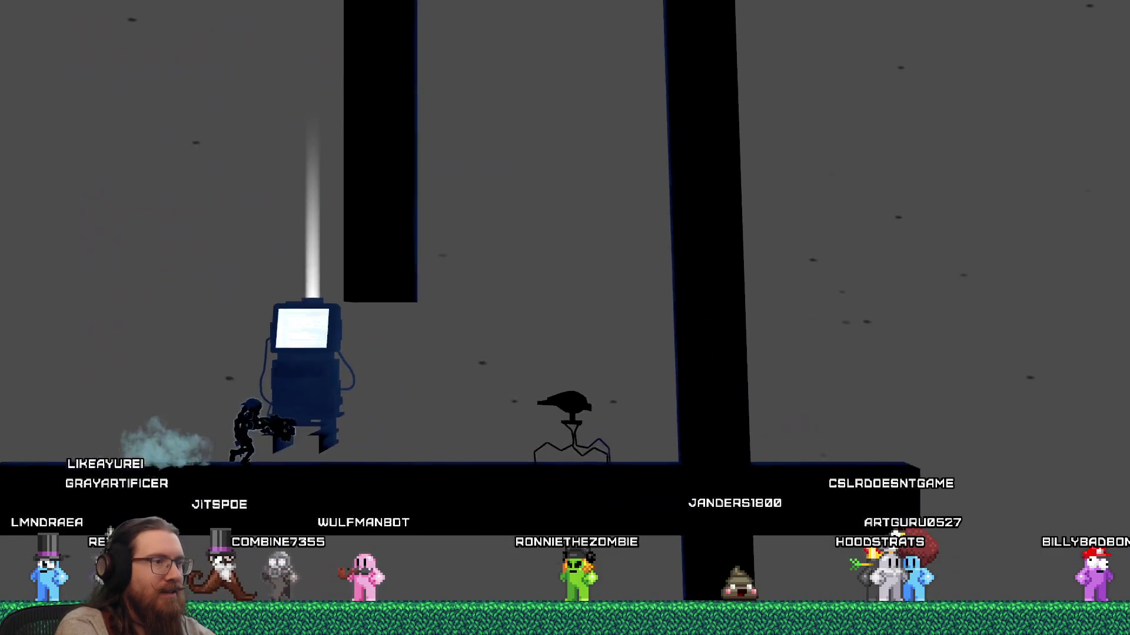
pyautogui.press('d')
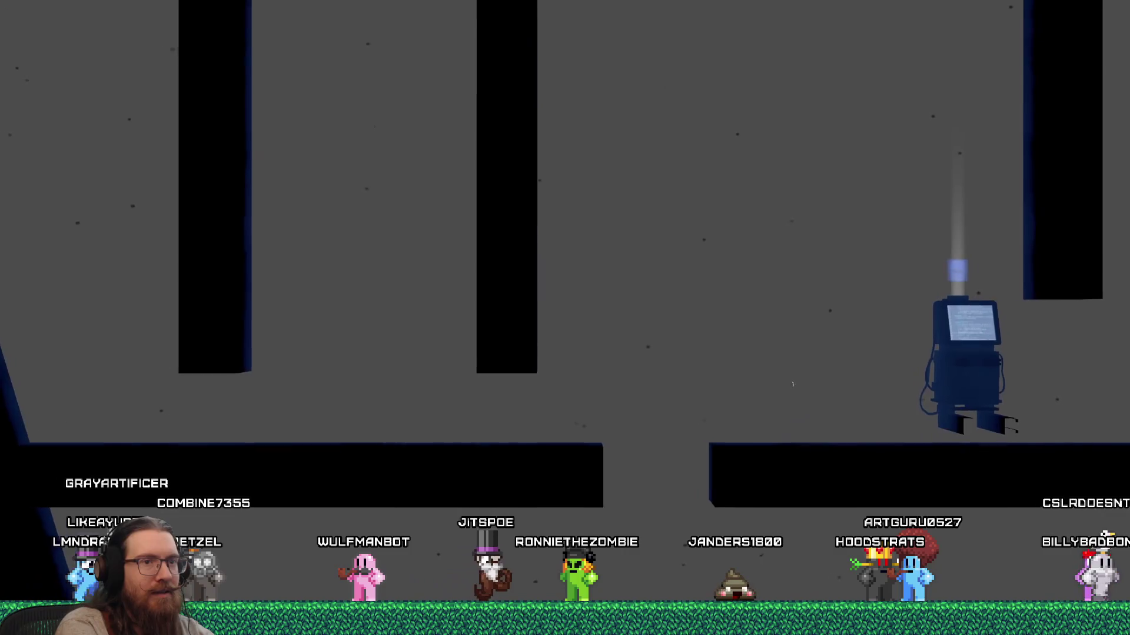
pyautogui.press('d')
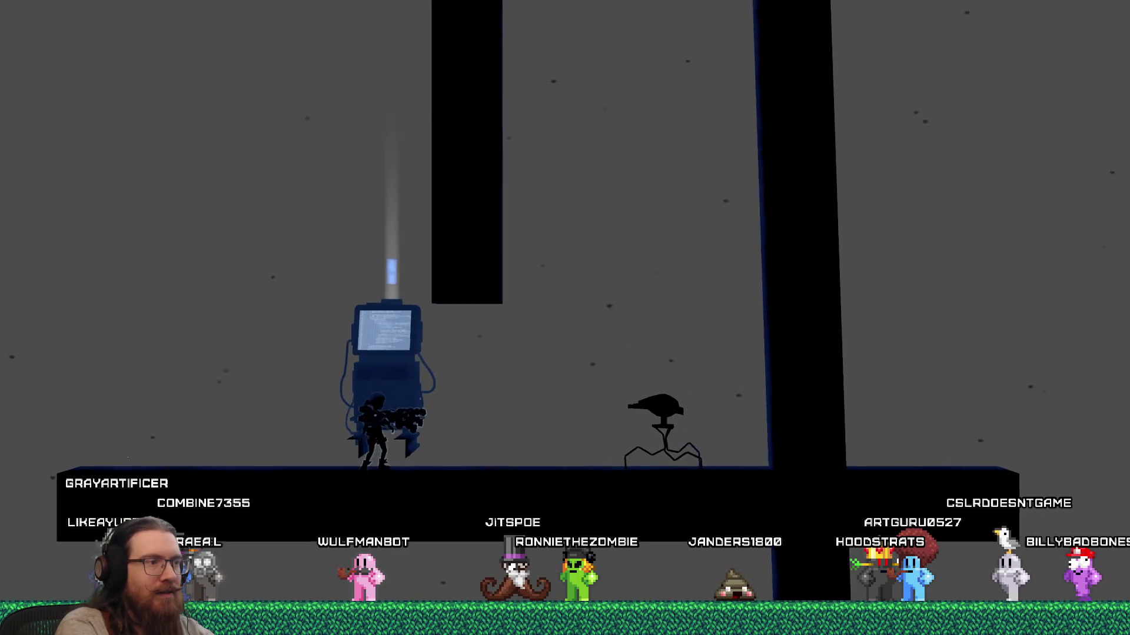
pyautogui.press('a')
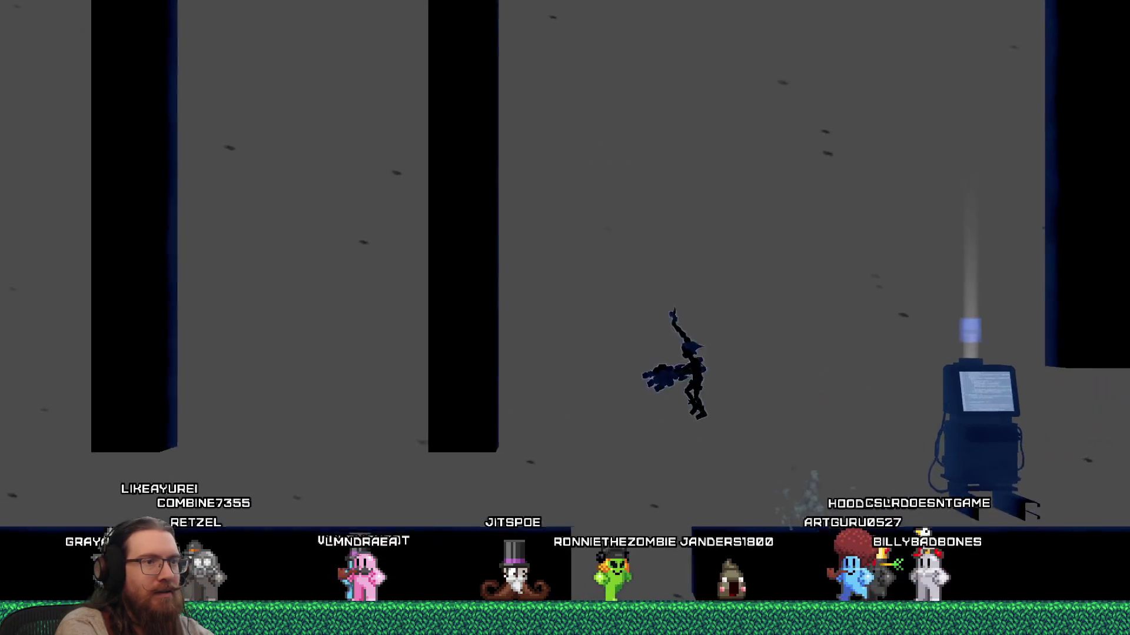
pyautogui.press('d')
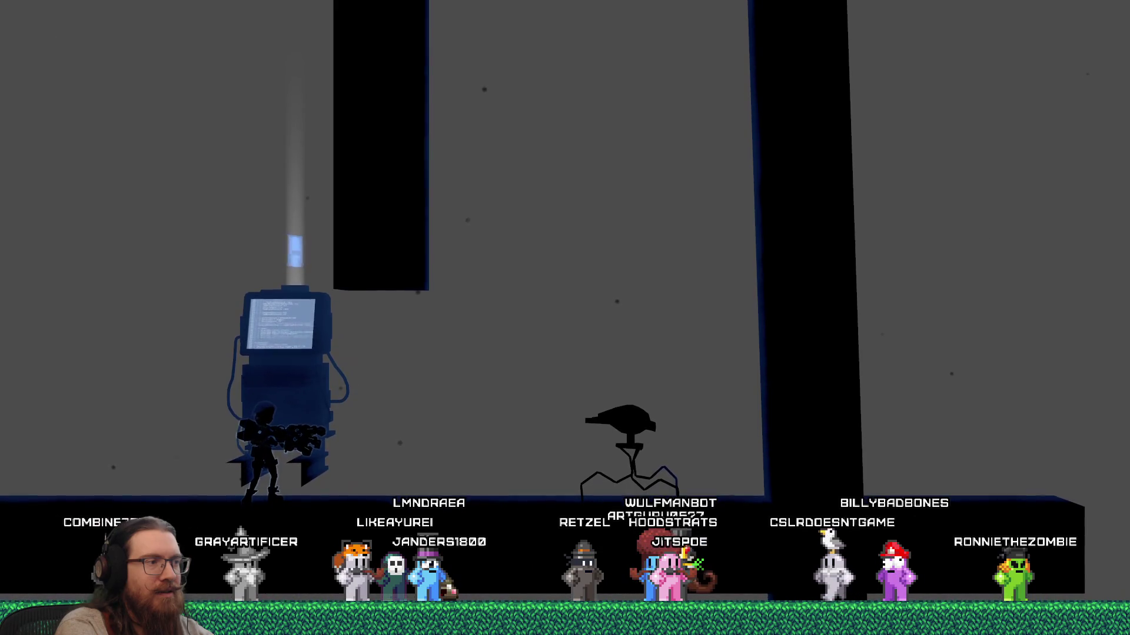
pyautogui.press('`')
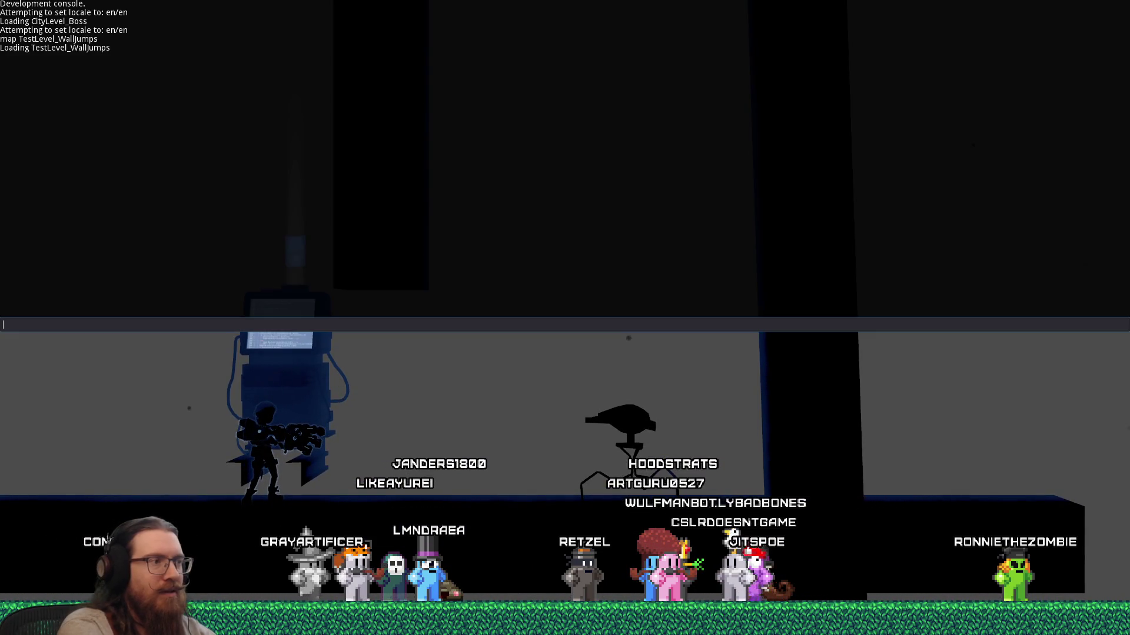
pyautogui.write('quit')
pyautogui.press('Return')
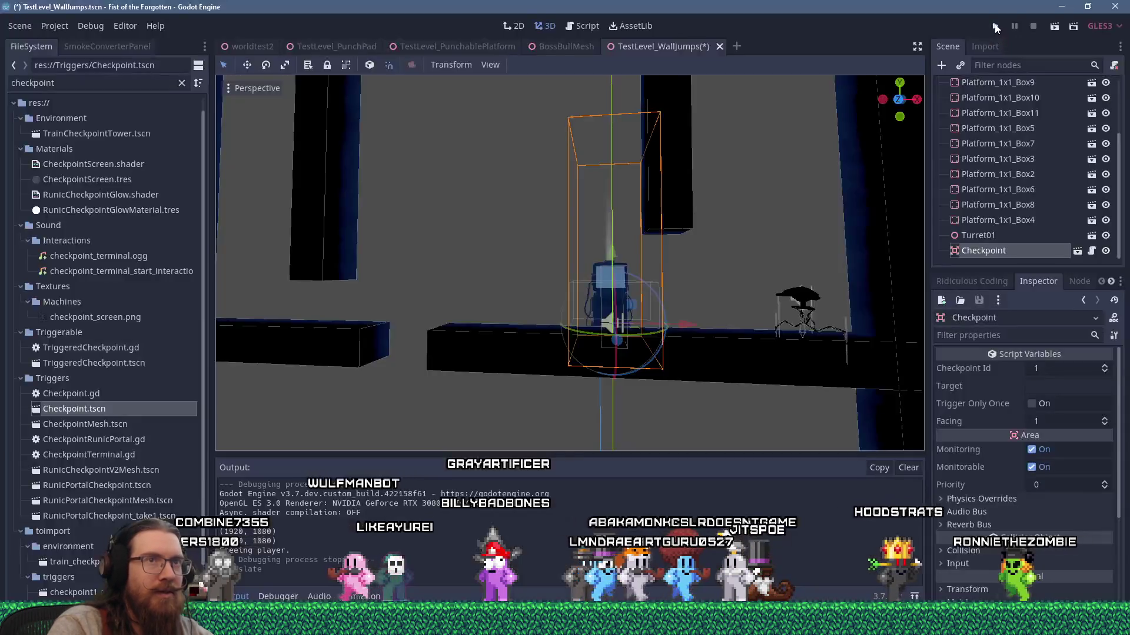
# Step: Relaunch the game, then quit it again from the console
pyautogui.hotkey('ctrl', 's')
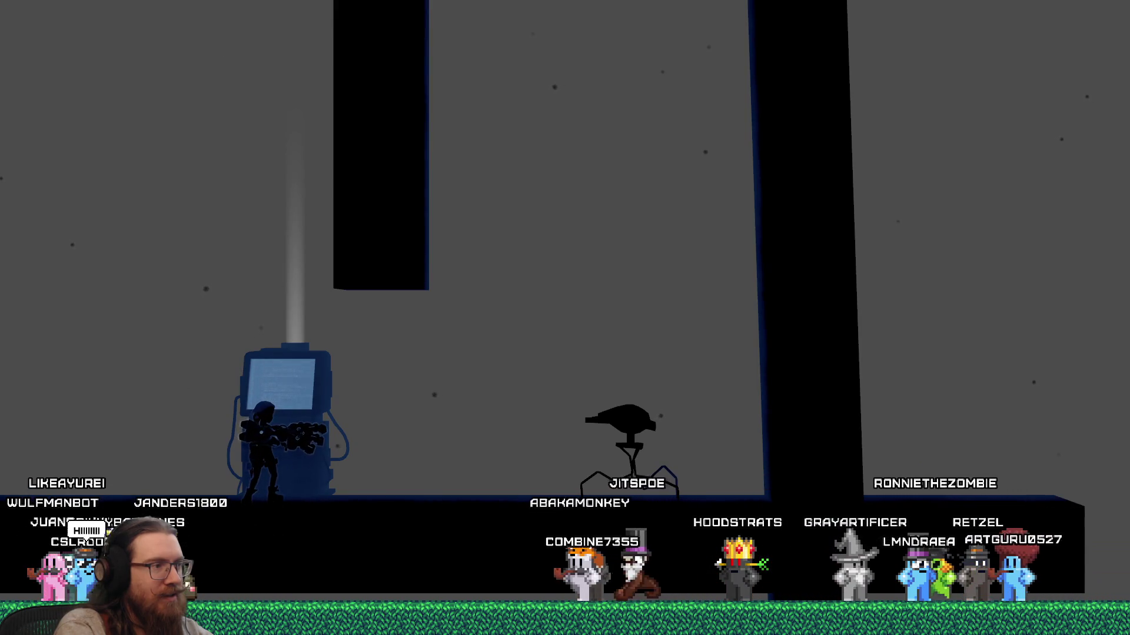
pyautogui.press('`')
pyautogui.write('qu')
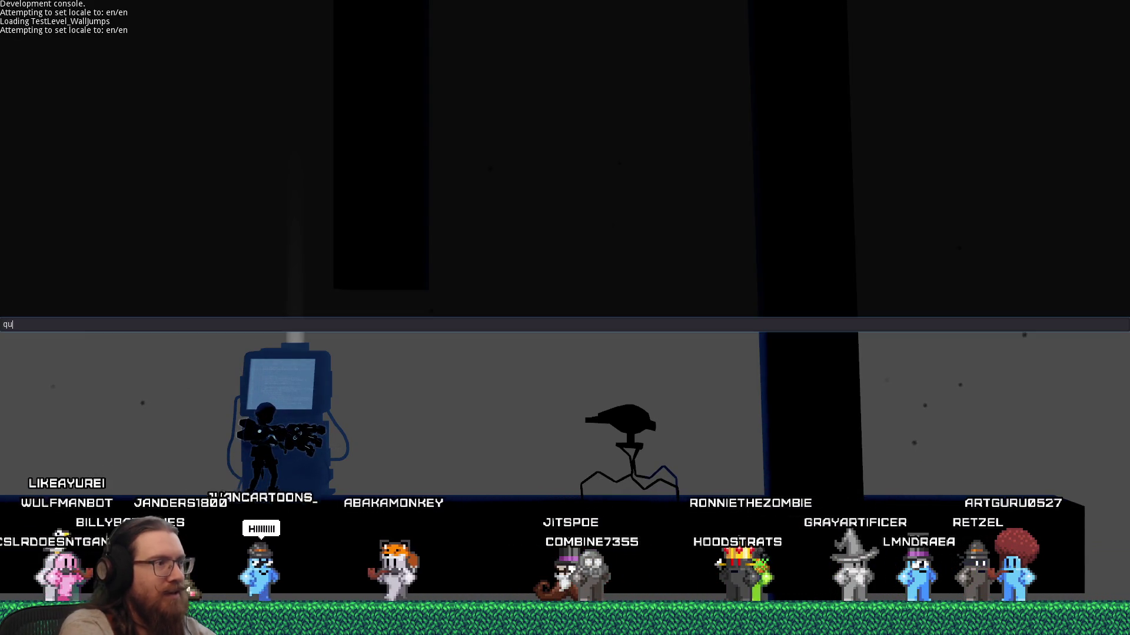
pyautogui.write('t')
pyautogui.press('Return')
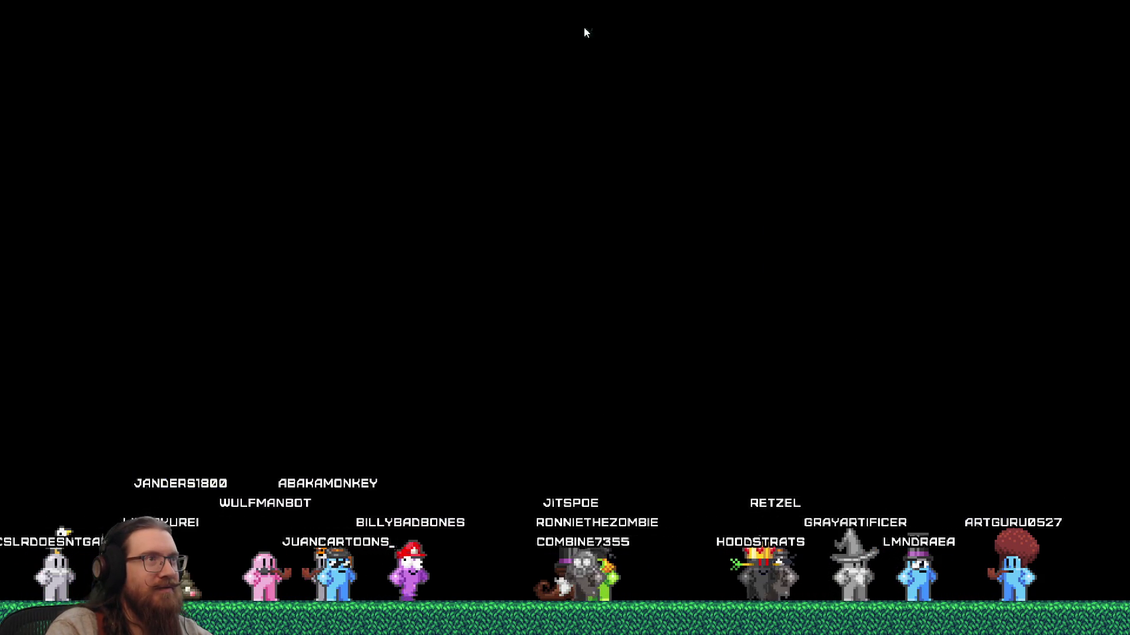
pyautogui.scroll(6, 596, 324)
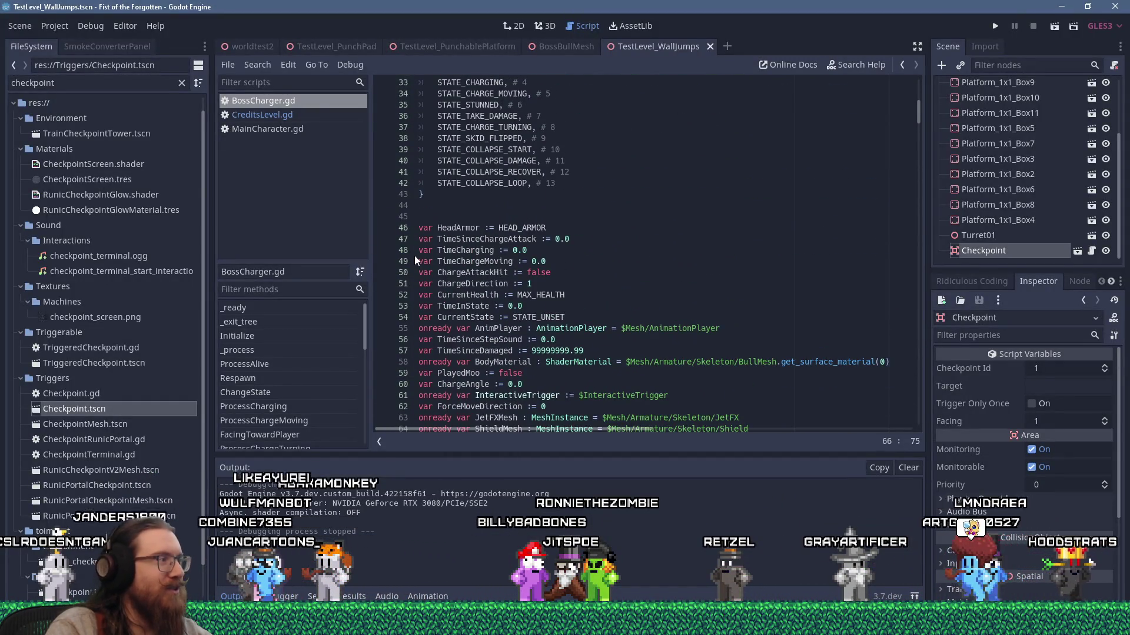
# Step: Resize the output and FileSystem panels, then open Checkpoint.gd in the script editor
pyautogui.moveTo(593, 459)
pyautogui.mouseDown()
pyautogui.moveTo(594, 369)
pyautogui.moveTo(608, 493)
pyautogui.mouseUp()
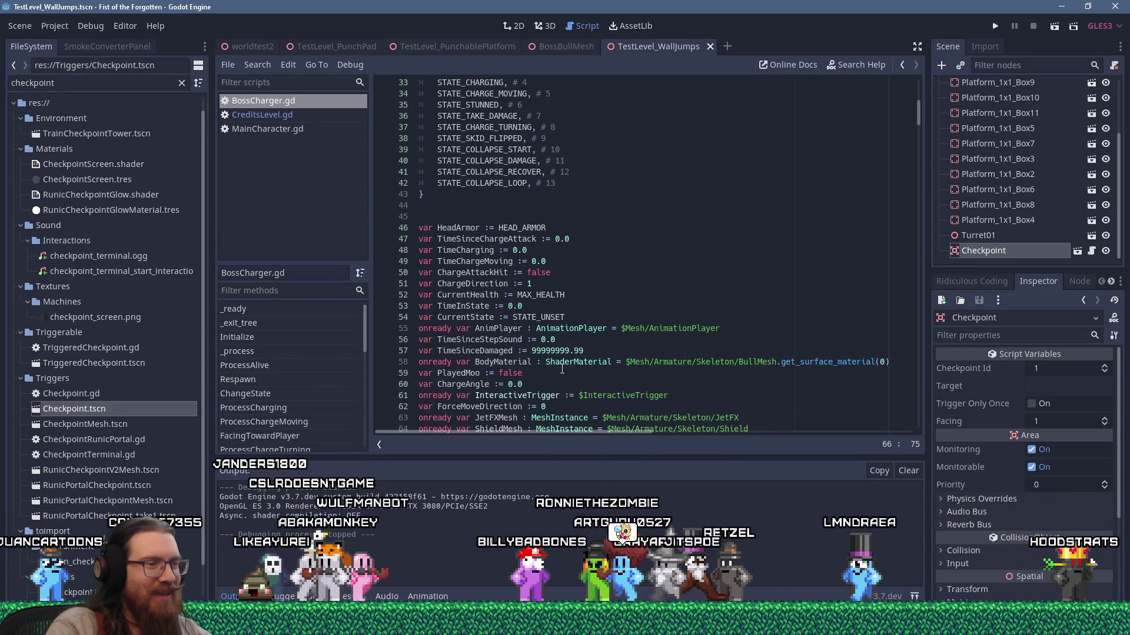
pyautogui.scroll(-2, 658, 247)
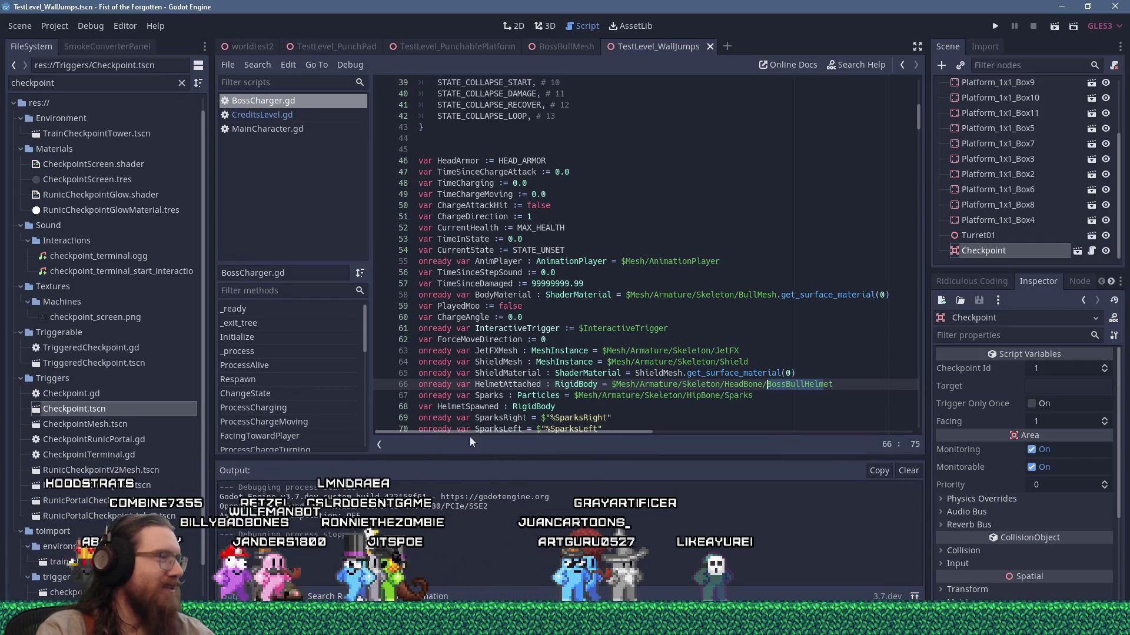
pyautogui.moveTo(211, 230)
pyautogui.mouseDown()
pyautogui.moveTo(191, 230)
pyautogui.moveTo(214, 230)
pyautogui.mouseUp()
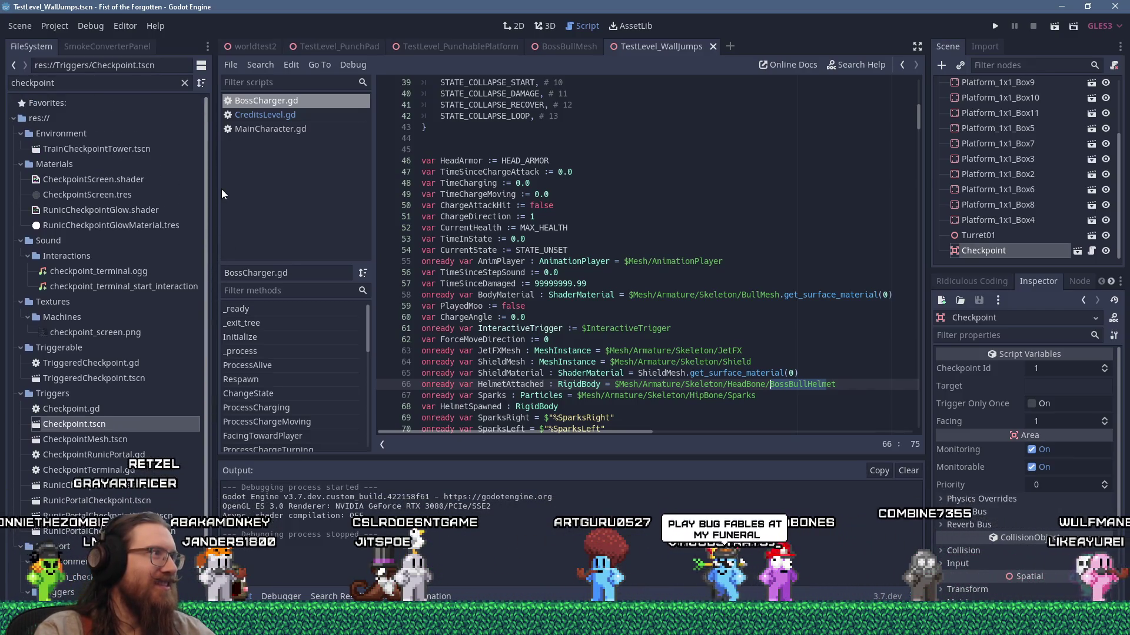
pyautogui.moveTo(215, 211); pyautogui.dragTo(219, 216)
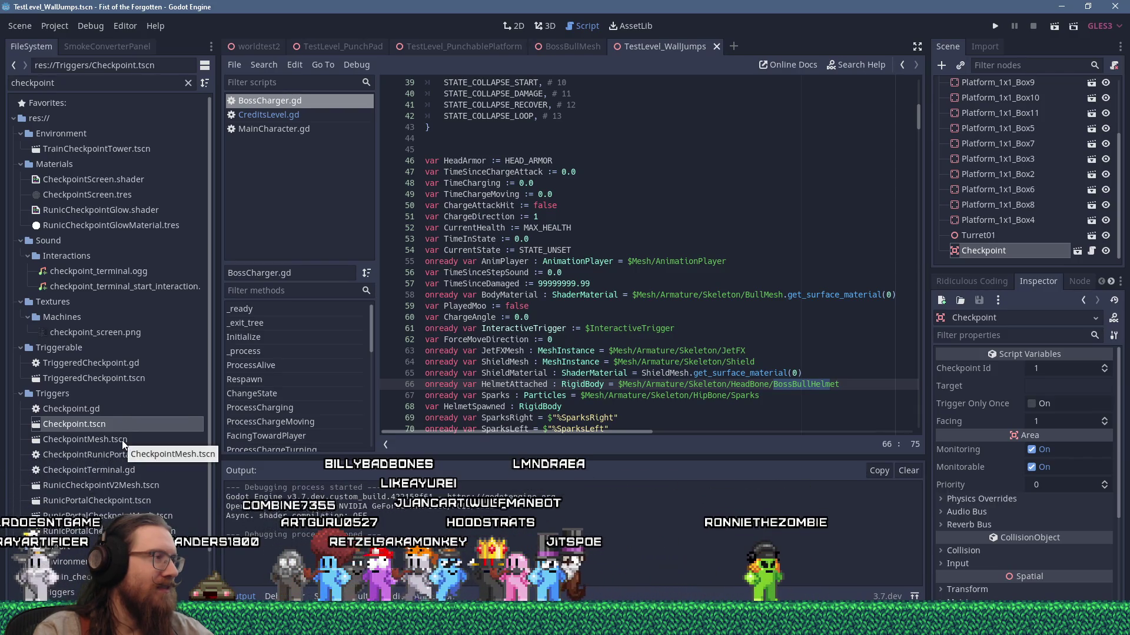
pyautogui.doubleClick(126, 412)
# Step: Read through Checkpoint.gd and jump from its AddCheckpoint call on line 20 to MainScene.gd
pyautogui.scroll(-2, 592, 395)
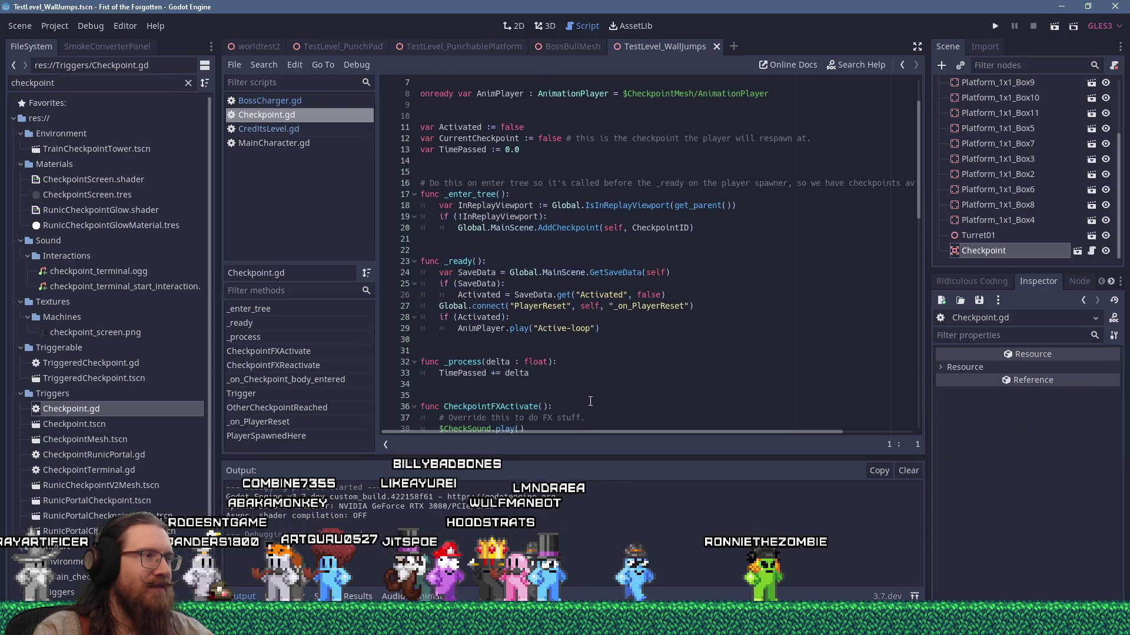
pyautogui.scroll(-6, 590, 400)
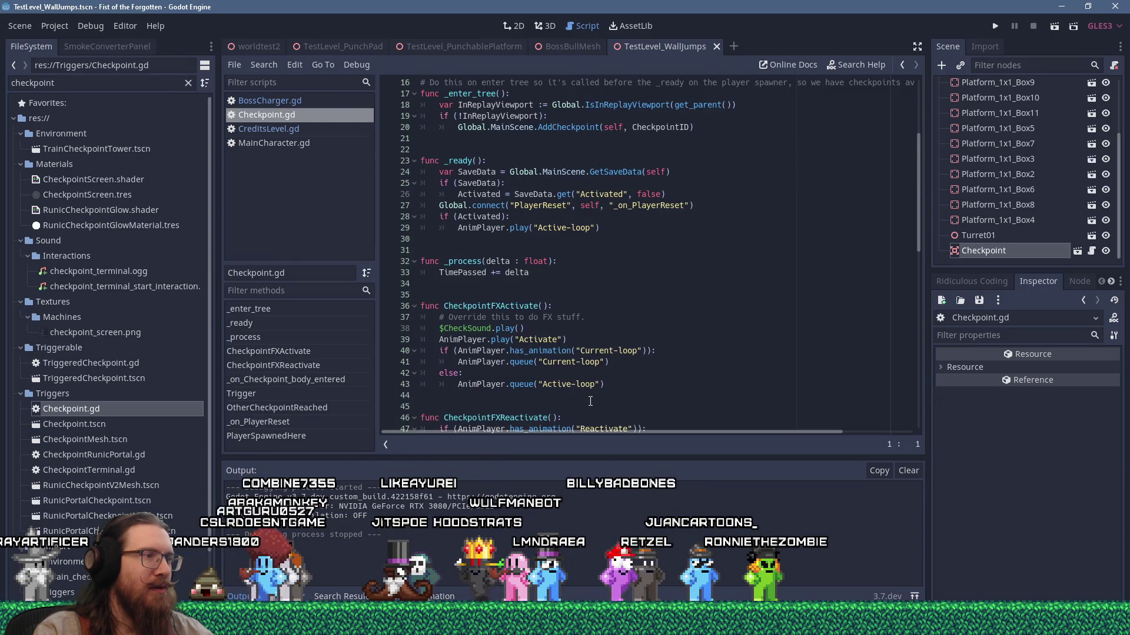
pyautogui.scroll(-6, 591, 401)
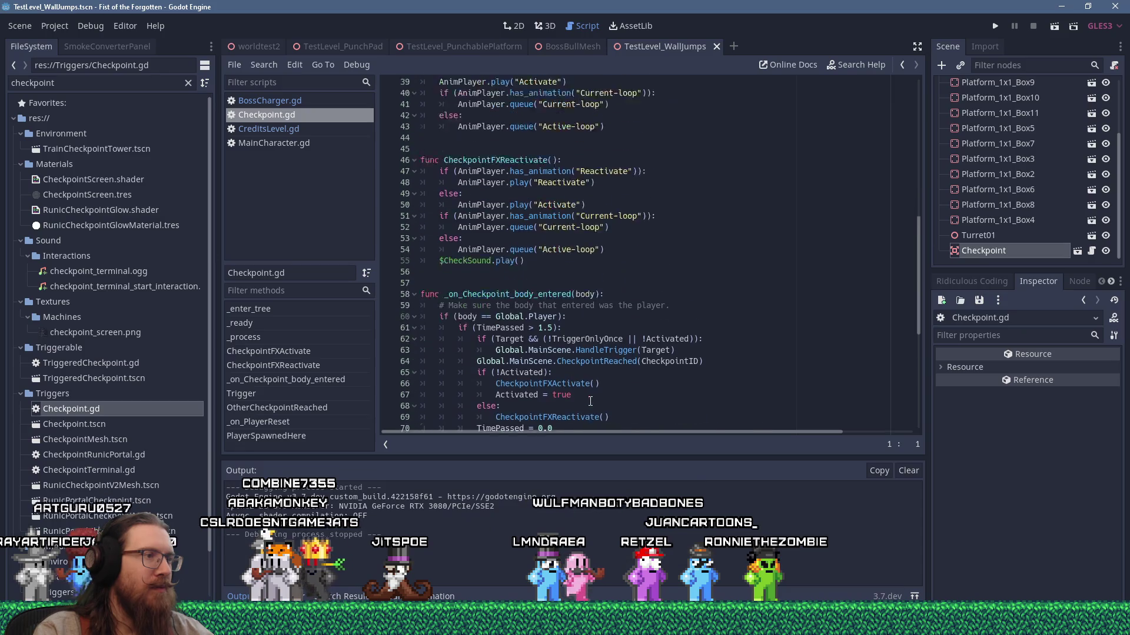
pyautogui.scroll(-5, 590, 401)
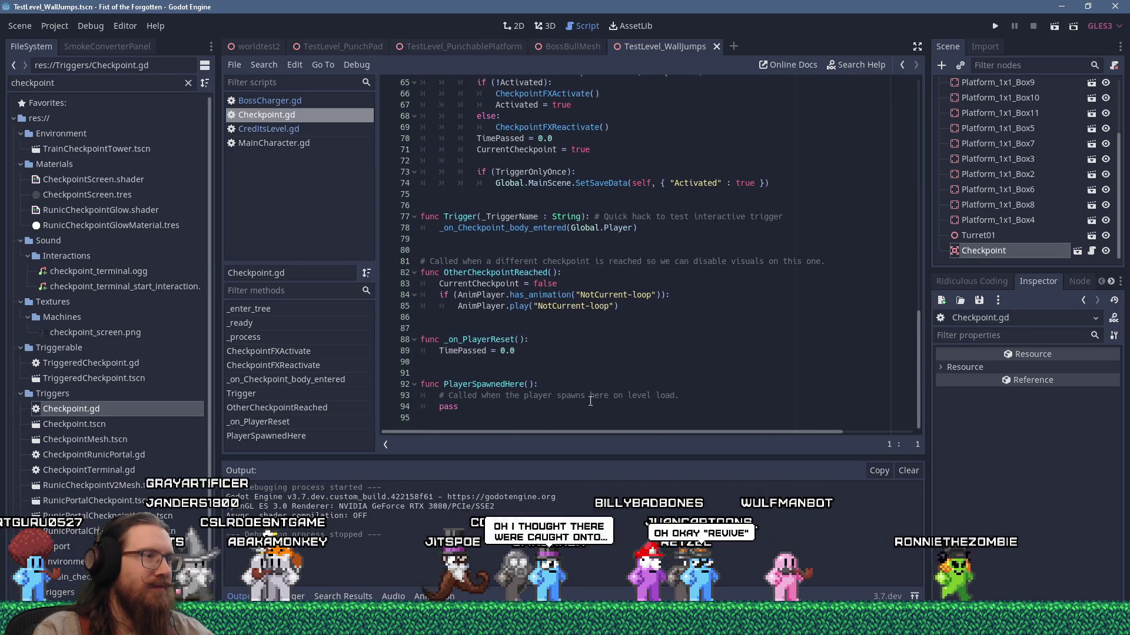
pyautogui.scroll(5, 590, 401)
pyautogui.scroll(-5, 590, 401)
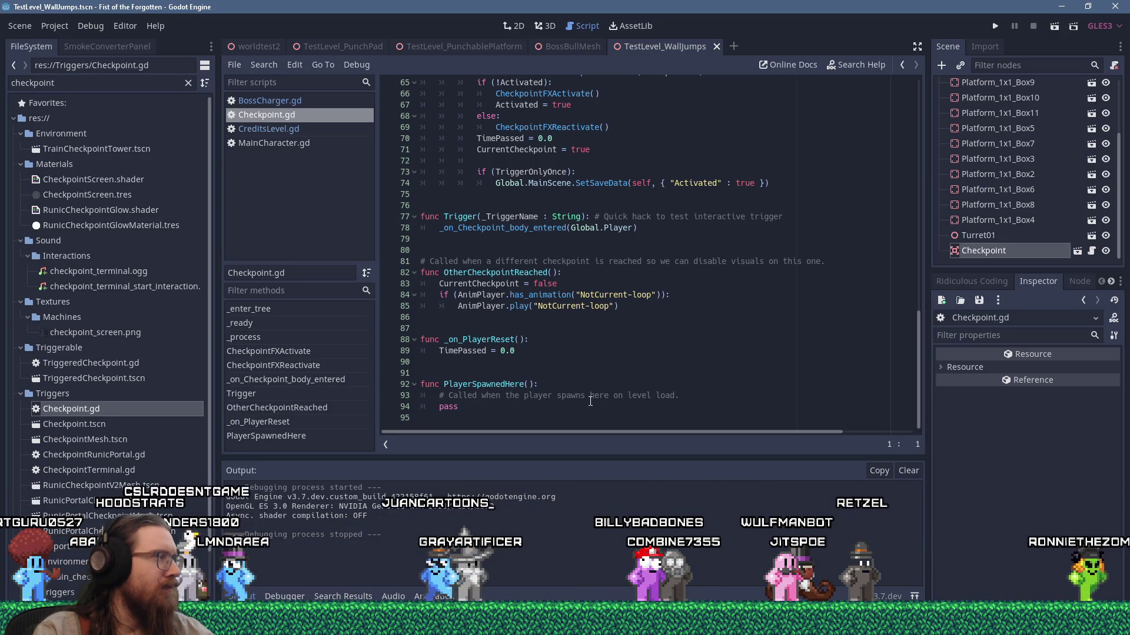
pyautogui.scroll(20, 590, 401)
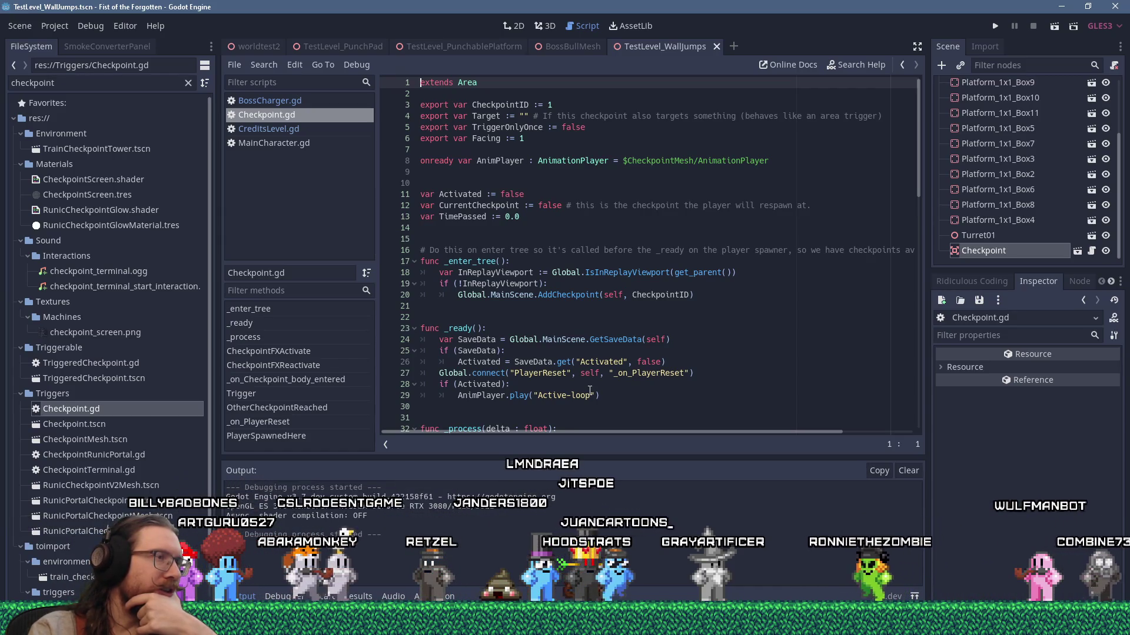
pyautogui.scroll(-2, 589, 390)
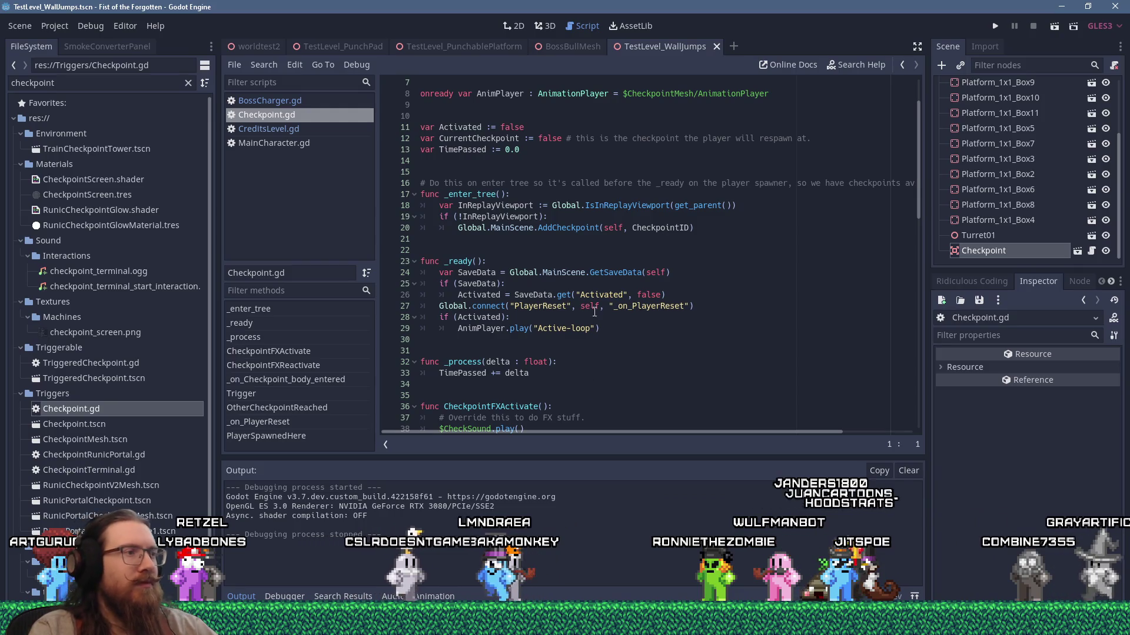
pyautogui.click(567, 229)
pyautogui.keyDown('ctrl'); pyautogui.click(567, 228); pyautogui.keyUp('ctrl')
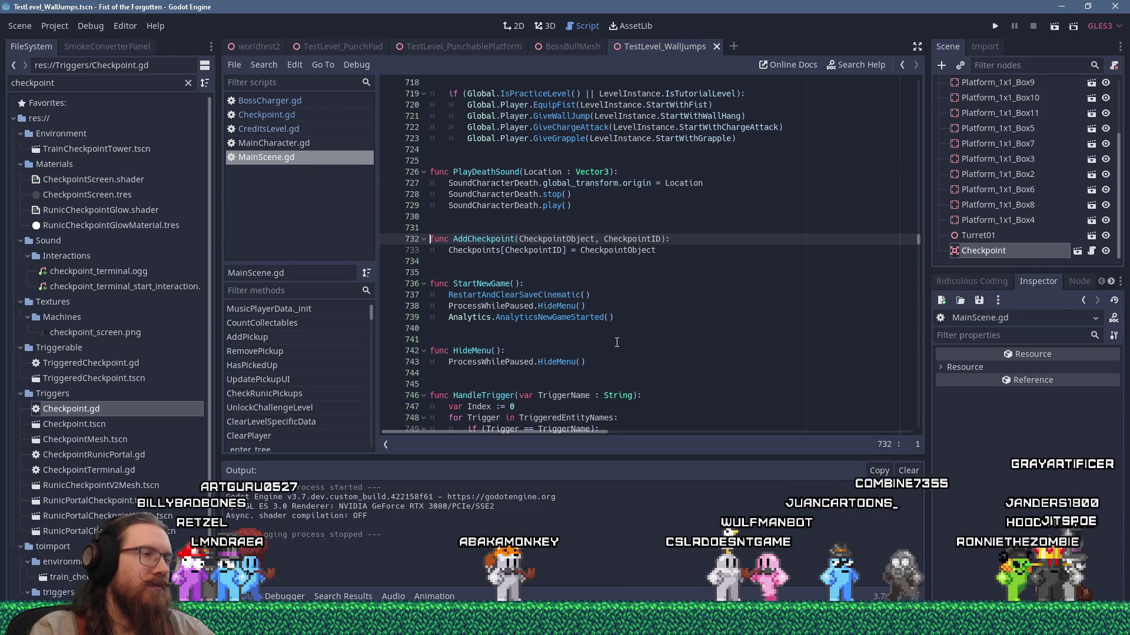
# Step: Find 'checkpoints' in all project files and make the results panel taller
pyautogui.click(275, 64)
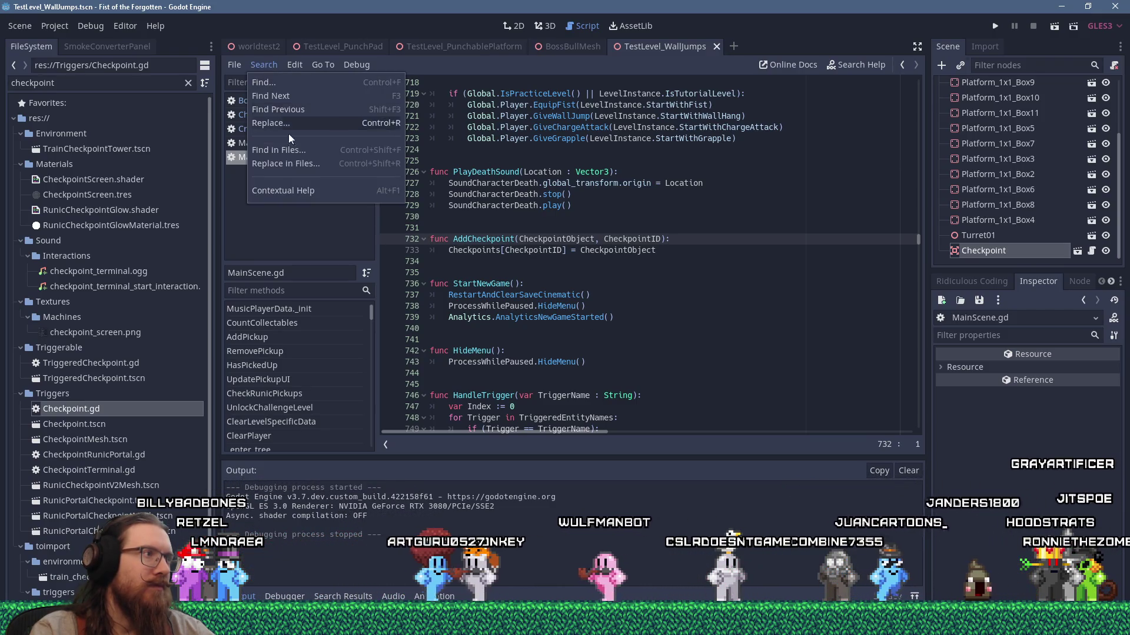
pyautogui.click(294, 148)
pyautogui.write('checkpoints')
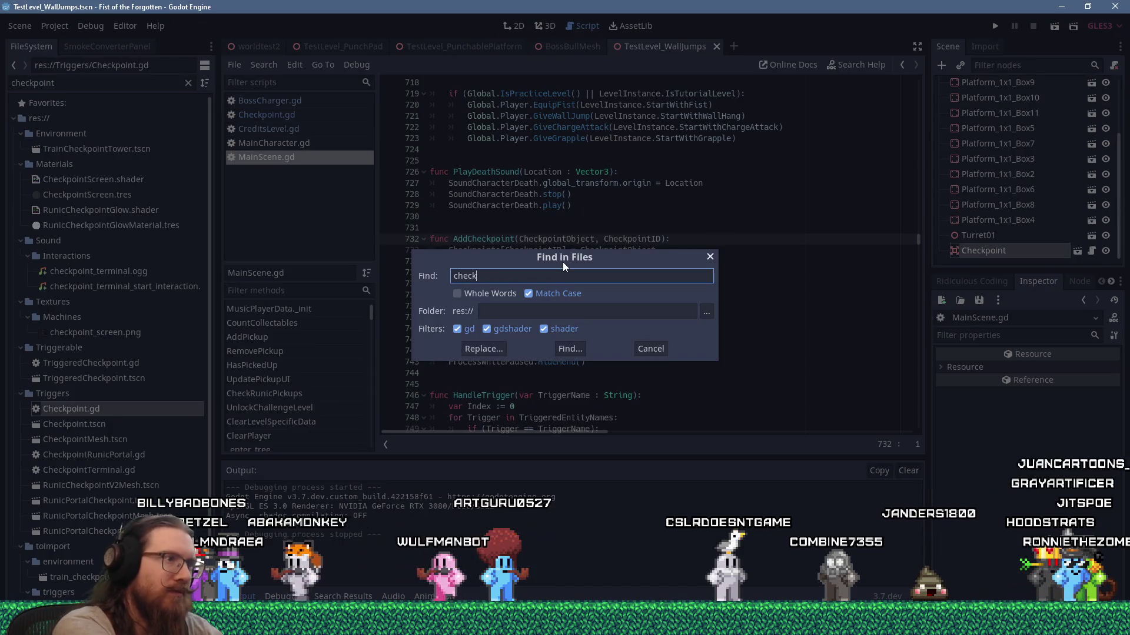
pyautogui.press('Return')
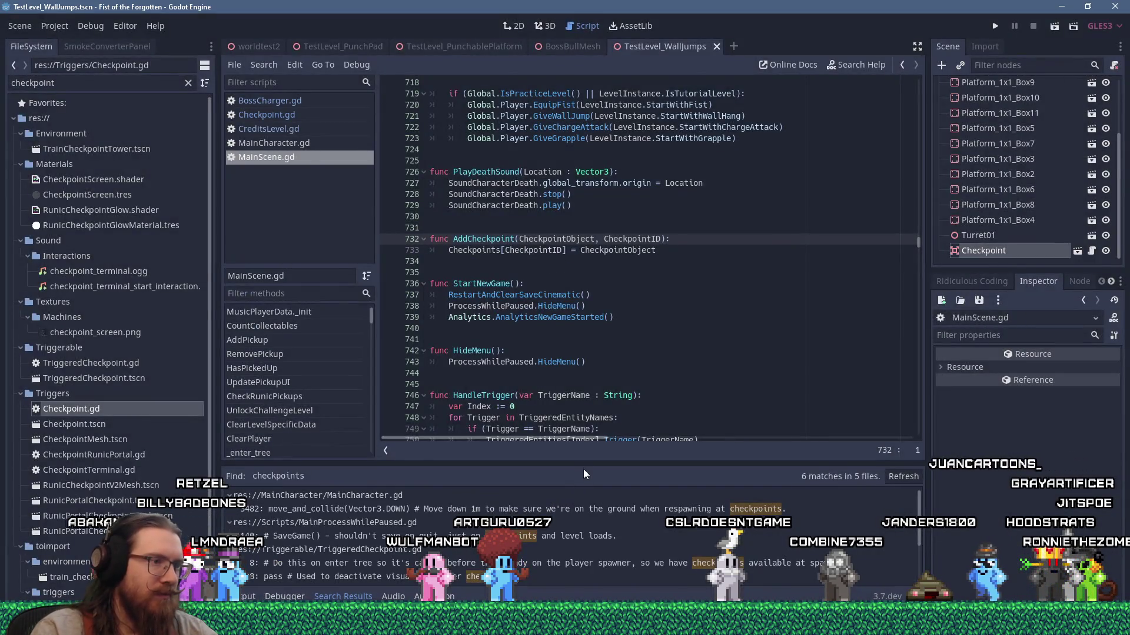
pyautogui.moveTo(584, 469); pyautogui.dragTo(565, 398)
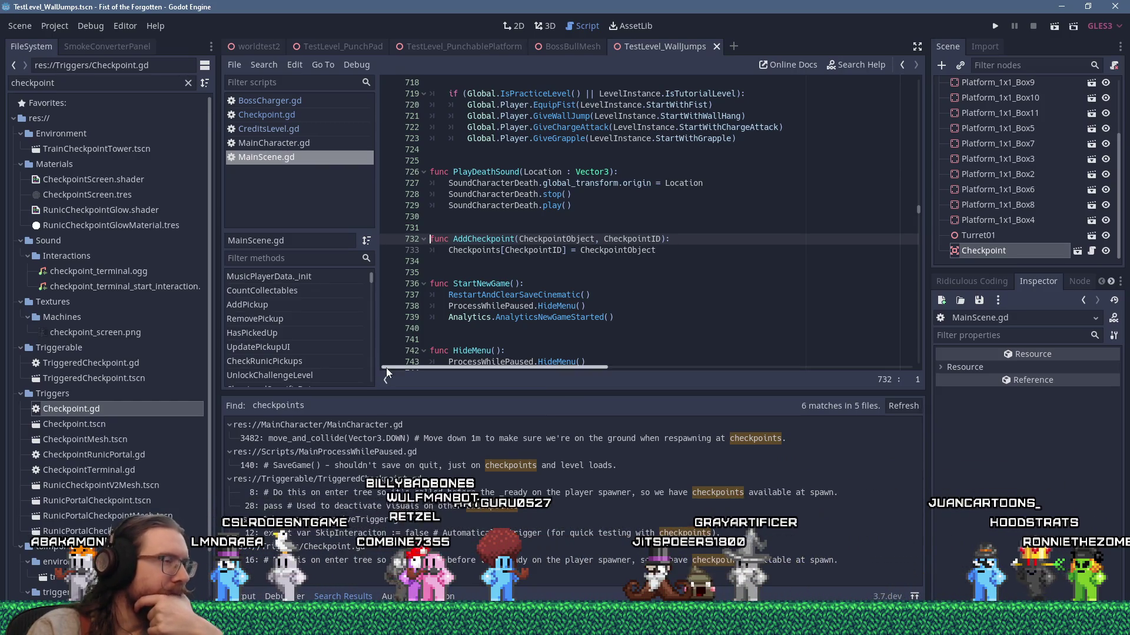
# Step: Scroll the checkpoint results, then start a new Find in Files search
pyautogui.scroll(-4, 482, 337)
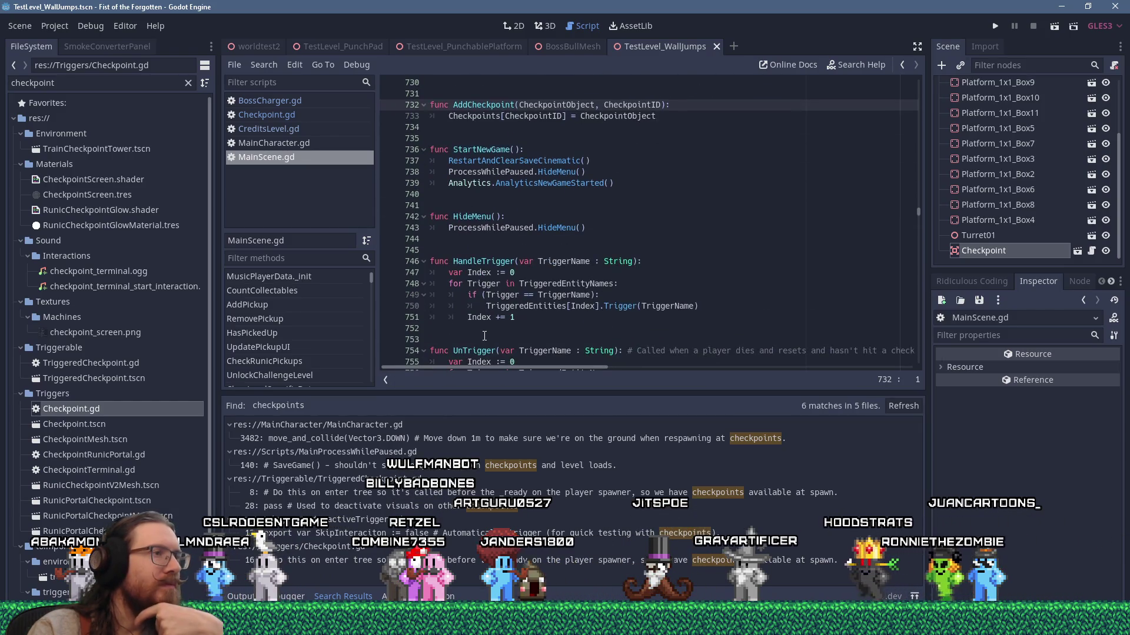
pyautogui.scroll(-6, 484, 336)
pyautogui.scroll(-3, 484, 337)
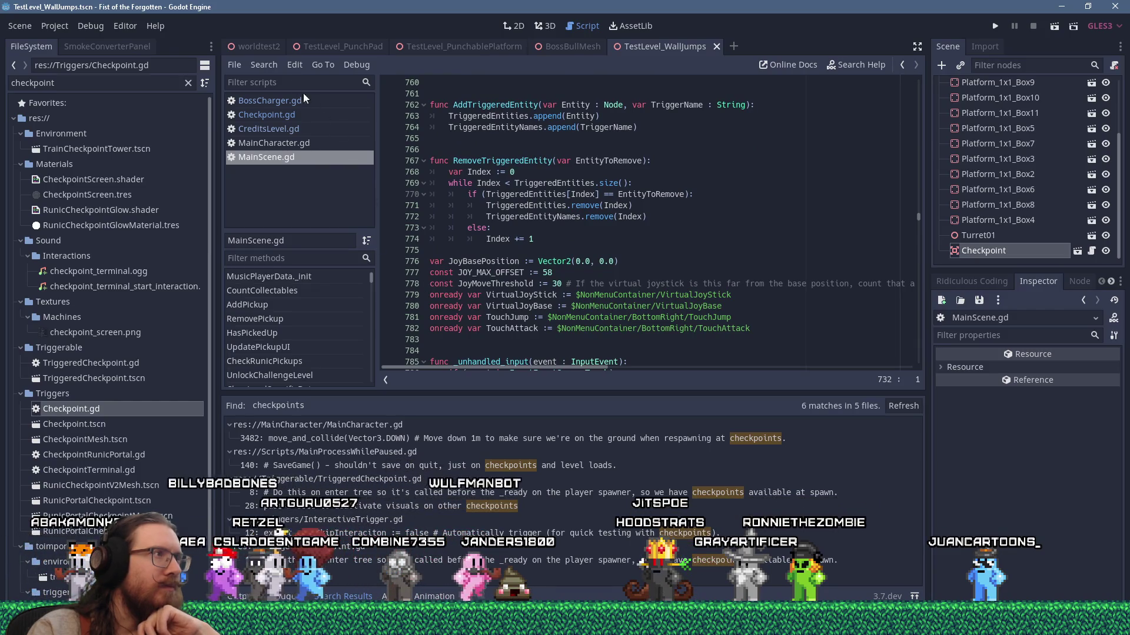
pyautogui.click(263, 65)
pyautogui.click(298, 143)
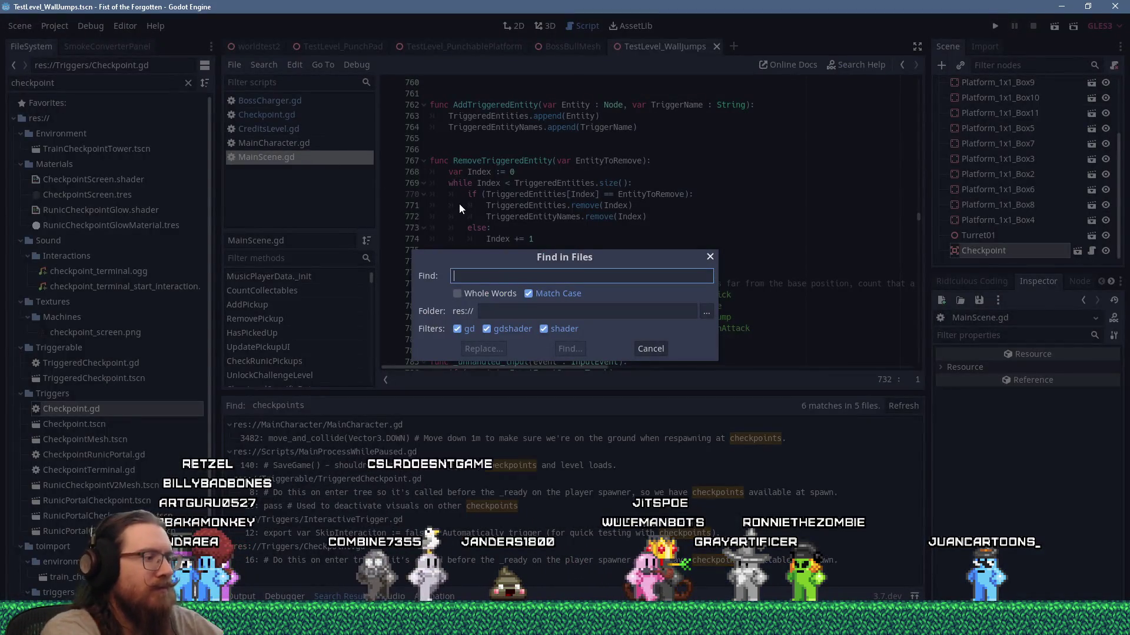
# Step: Search the project for 'respawn' and open the MainCharacter.gd match at line 3034
pyautogui.write('respawn')
pyautogui.press('Return')
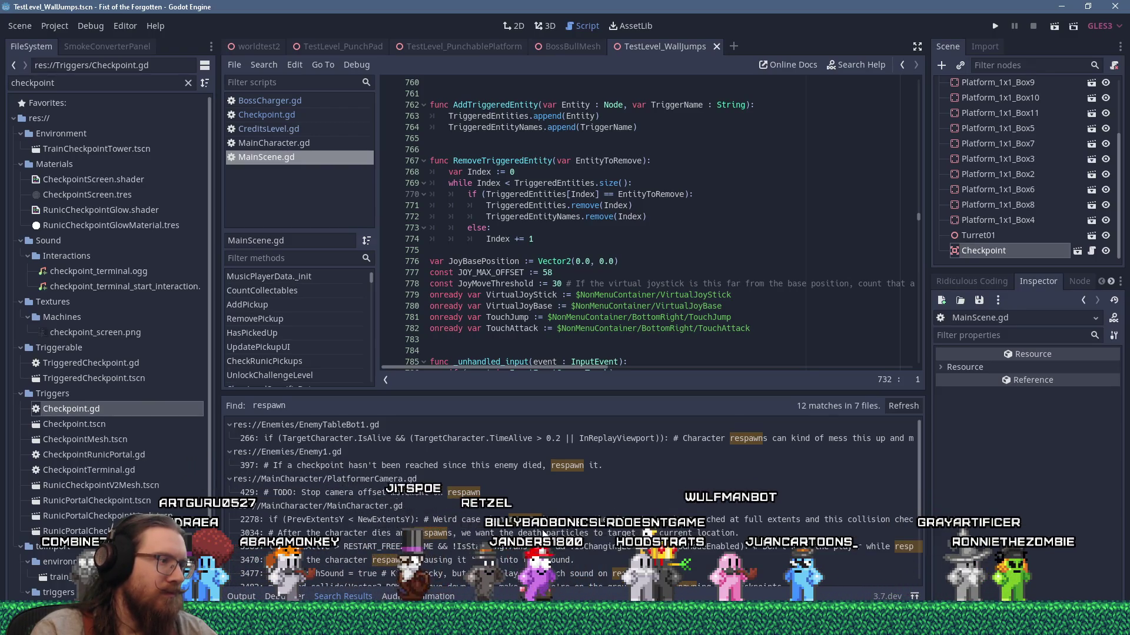
pyautogui.scroll(-1, 542, 533)
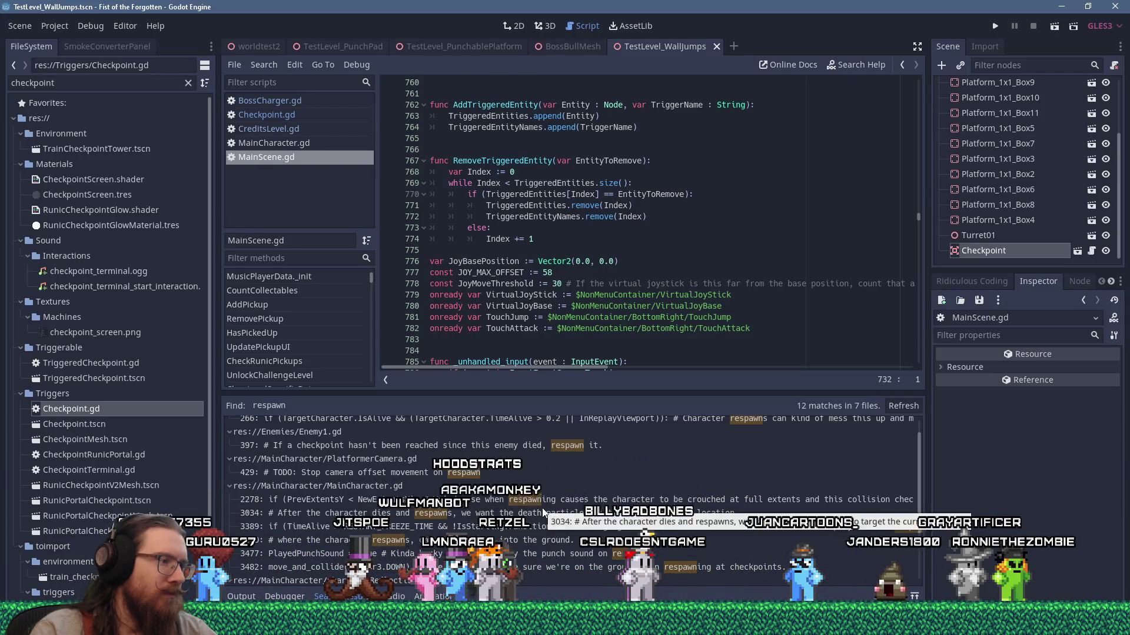
pyautogui.click(542, 512)
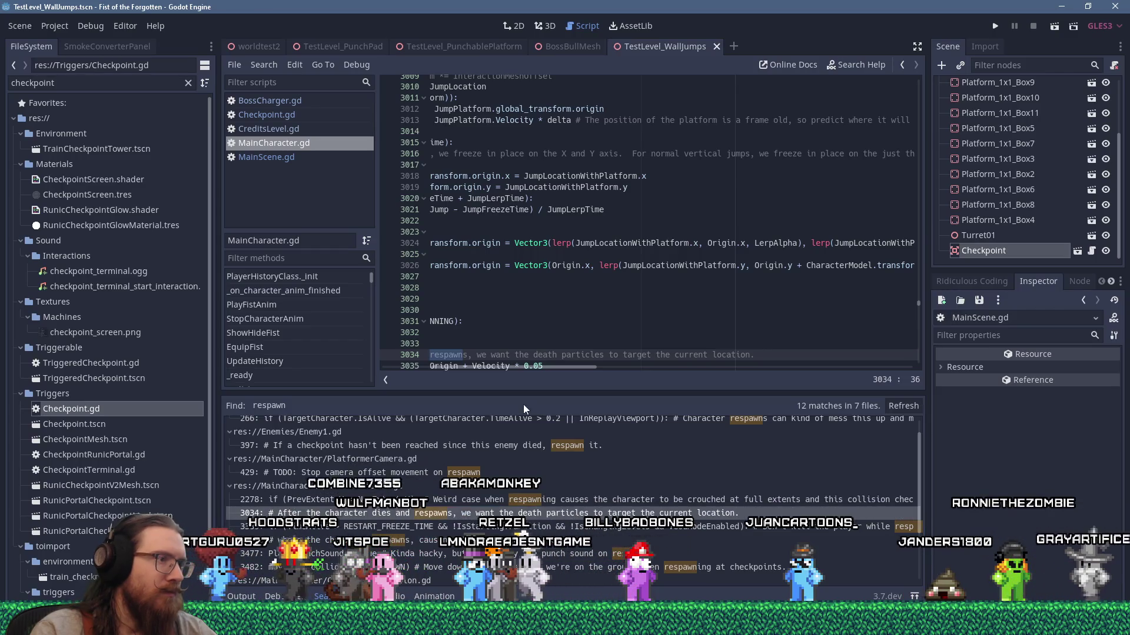
pyautogui.scroll(-3, 505, 334)
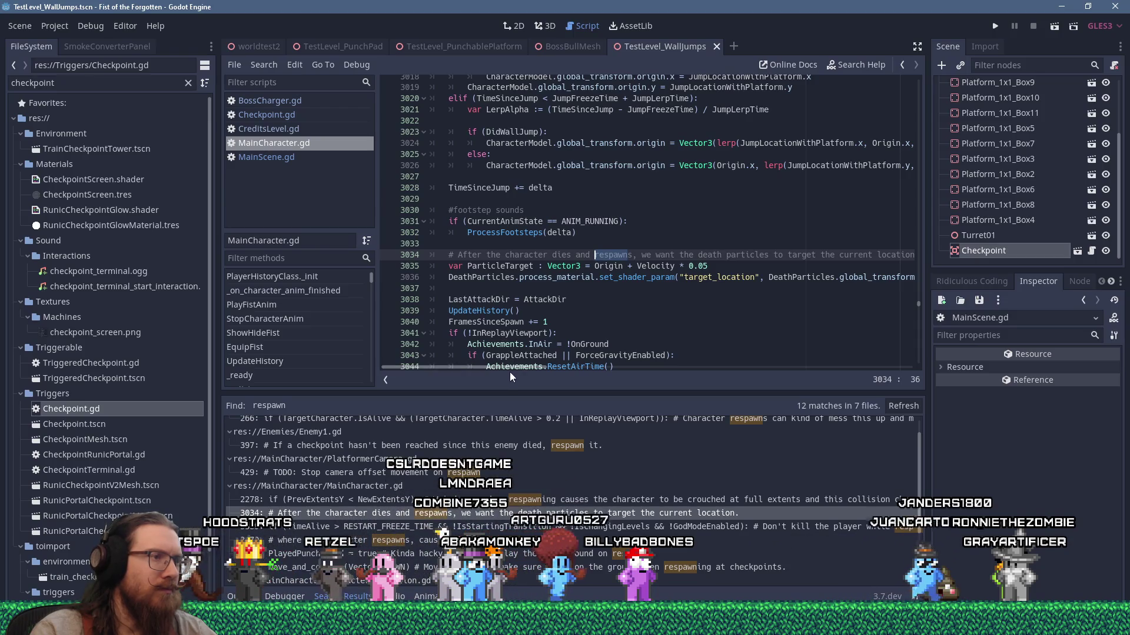
pyautogui.moveTo(510, 369)
pyautogui.mouseDown()
pyautogui.moveTo(564, 370)
pyautogui.moveTo(483, 369)
pyautogui.mouseUp()
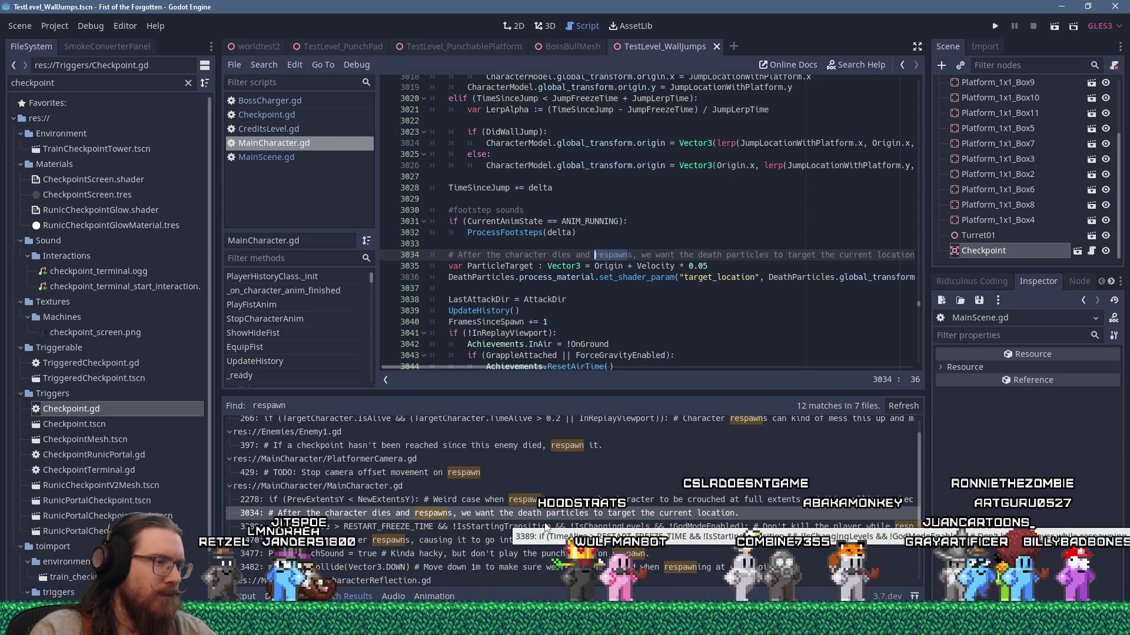
# Step: Open the respawn match at line 3389 in TakeDamage and read the surrounding code
pyautogui.click(545, 526)
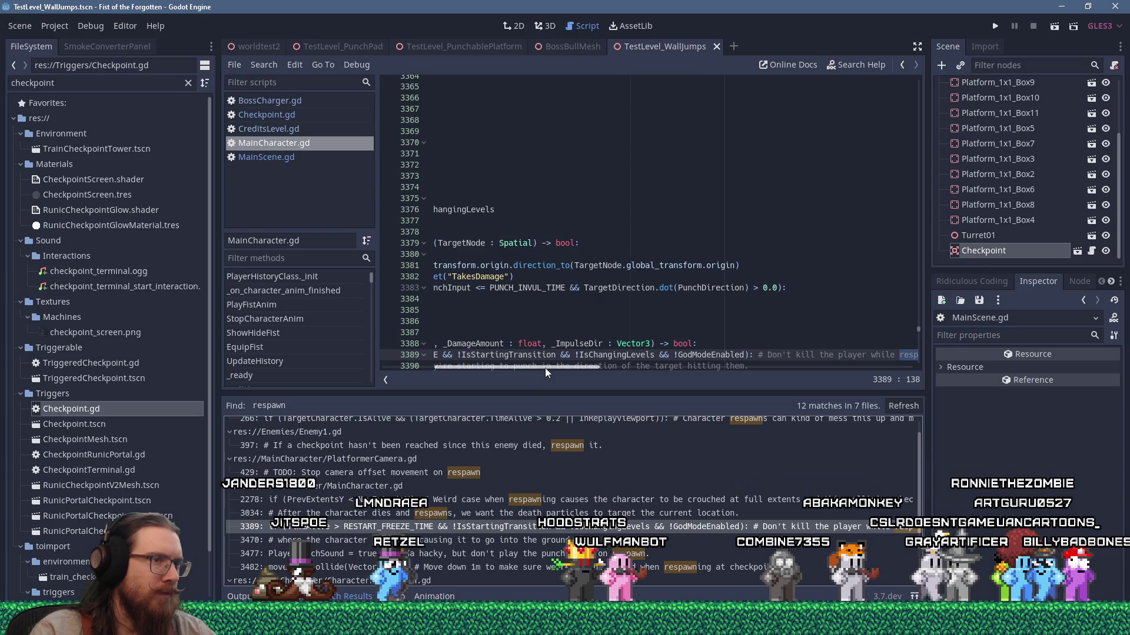
pyautogui.moveTo(545, 368); pyautogui.dragTo(417, 368)
pyautogui.scroll(-3, 483, 340)
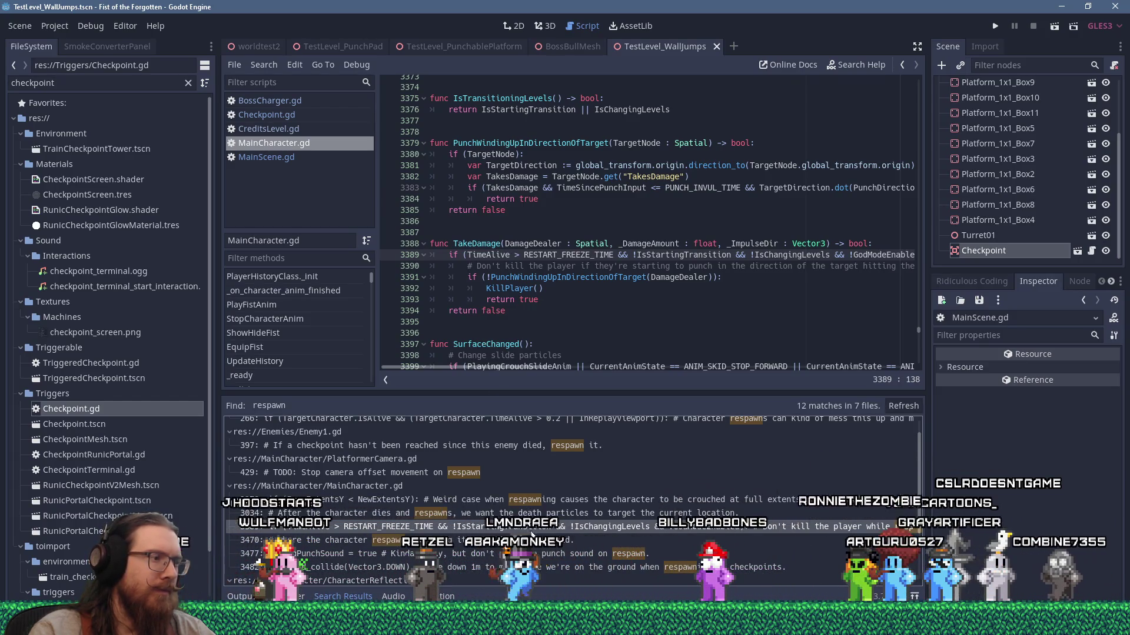
pyautogui.scroll(-1, 482, 552)
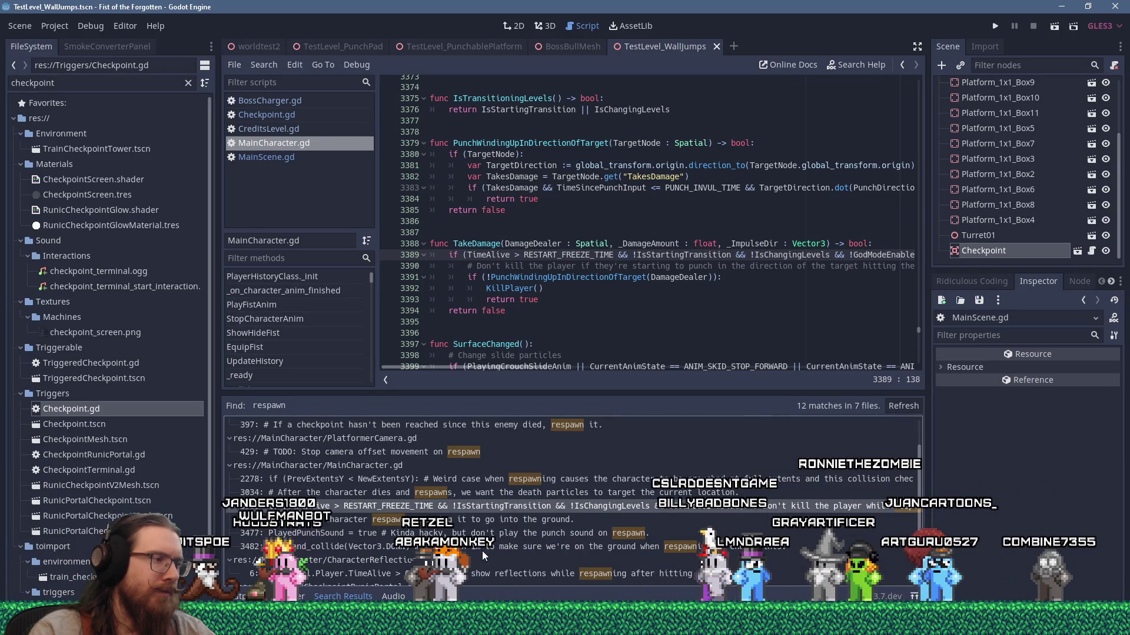
pyautogui.scroll(-1, 482, 551)
pyautogui.scroll(-1, 482, 550)
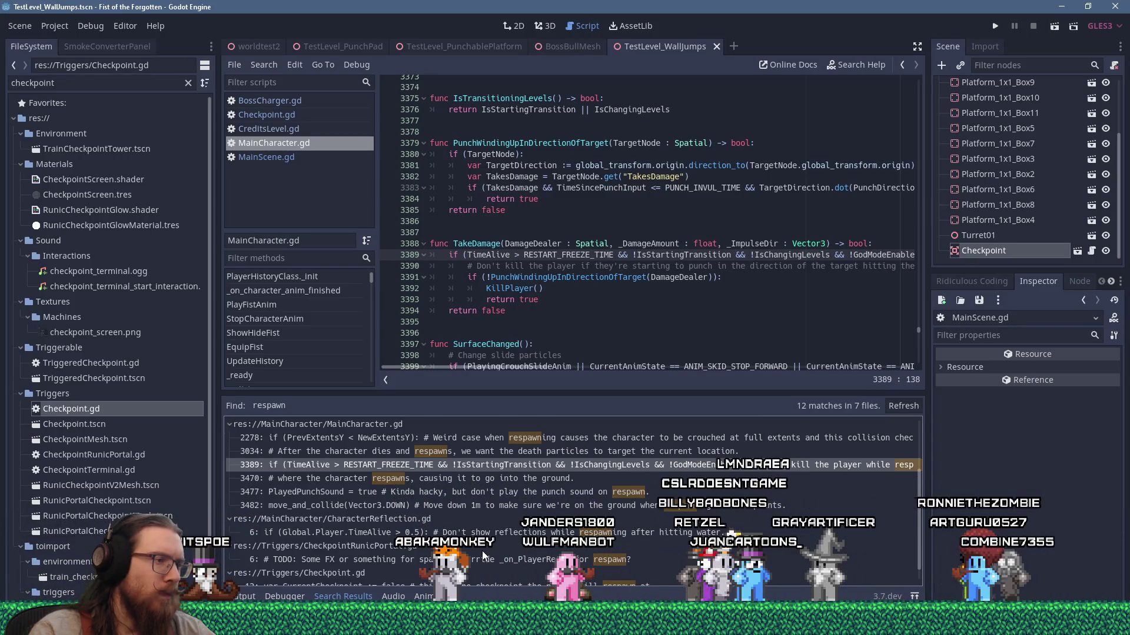
pyautogui.scroll(-1, 482, 550)
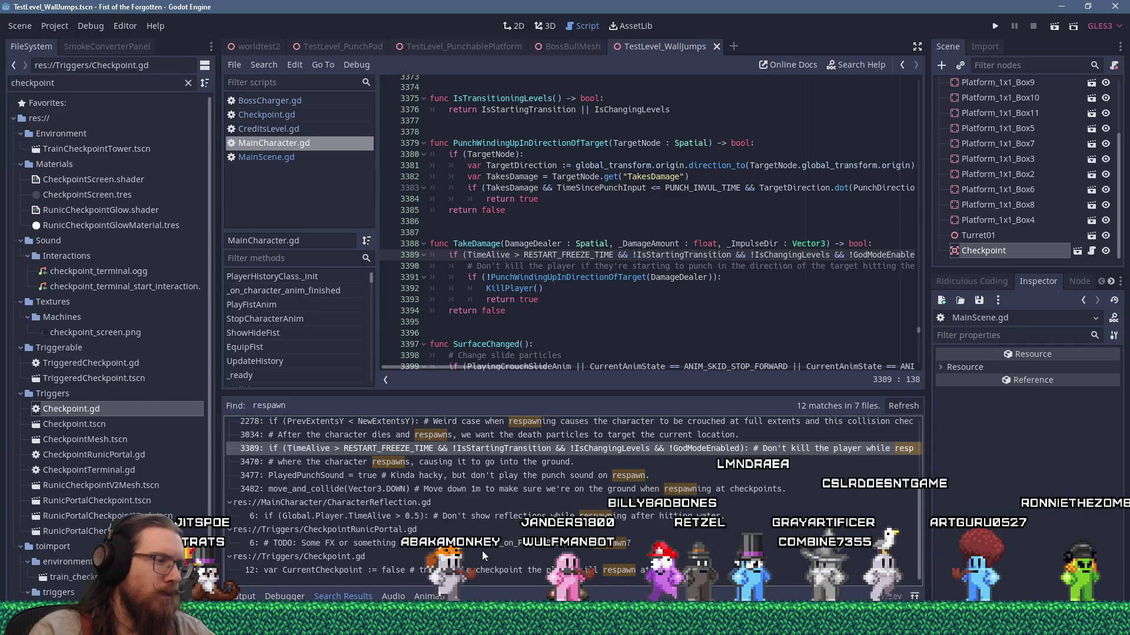